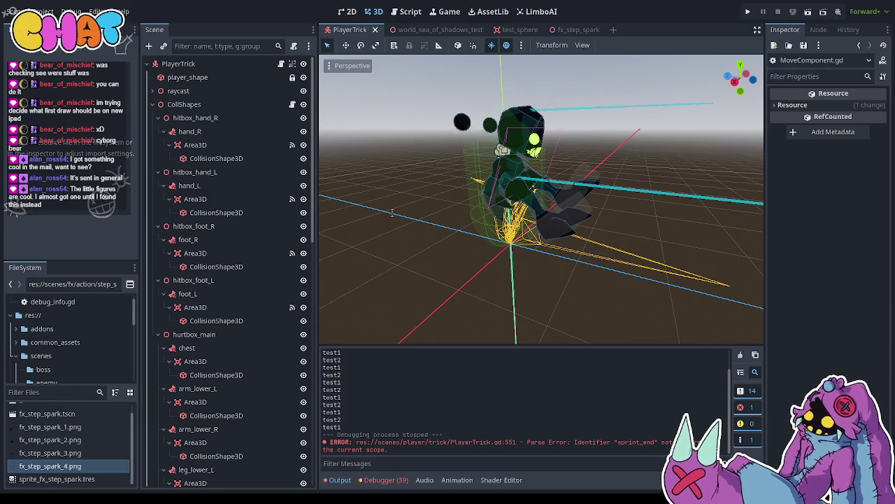
Save the PlayerTrick scene and its script changes, then launch the game for a playtest
key(ctrl+s)
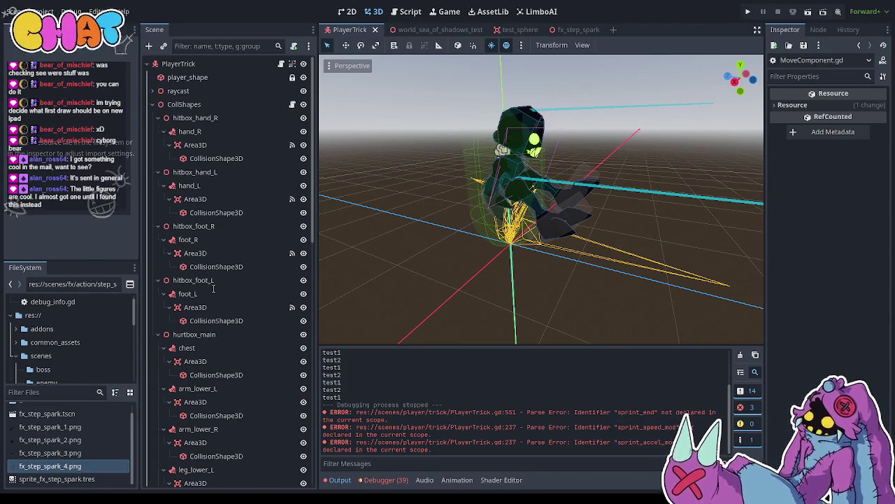
key(ctrl+s)
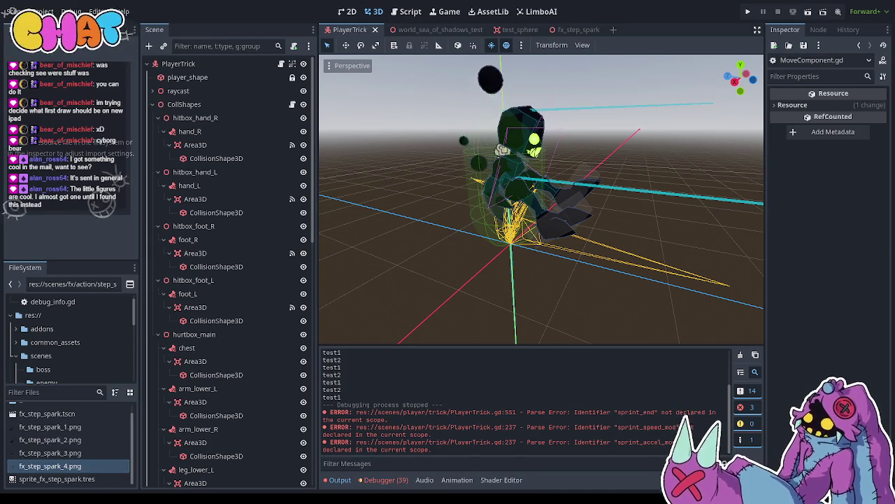
key(ctrl+s)
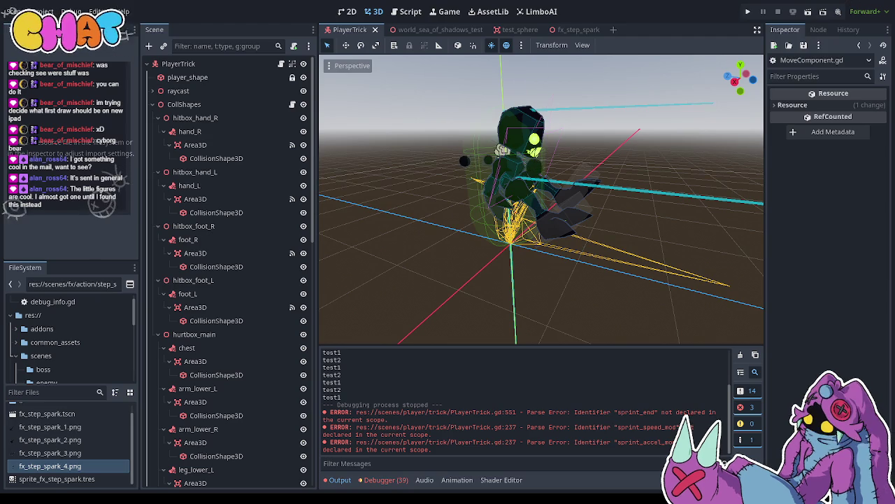
click(749, 12)
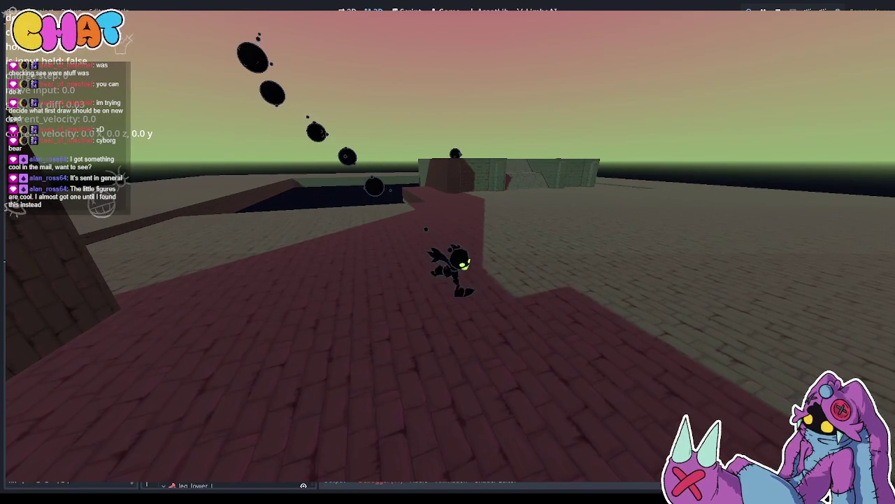
Stop the running game with F8 and select the PlayerTrick node in the Scene dock
key(F8)
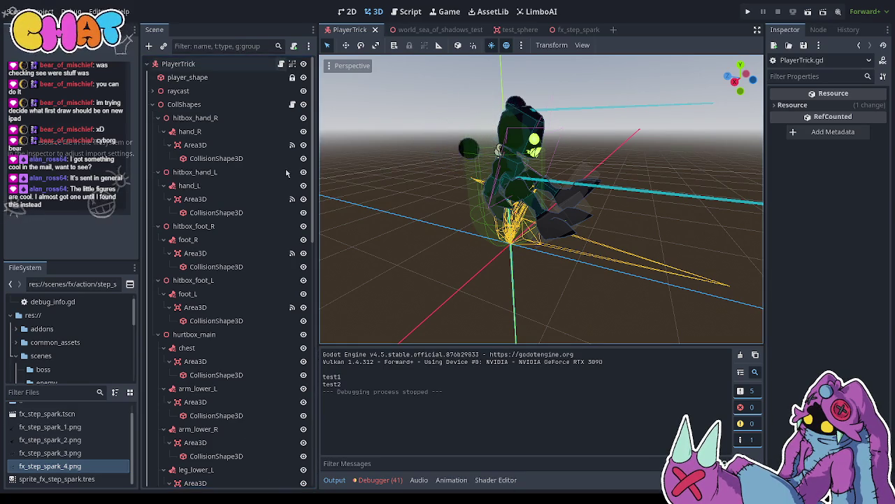
click(239, 64)
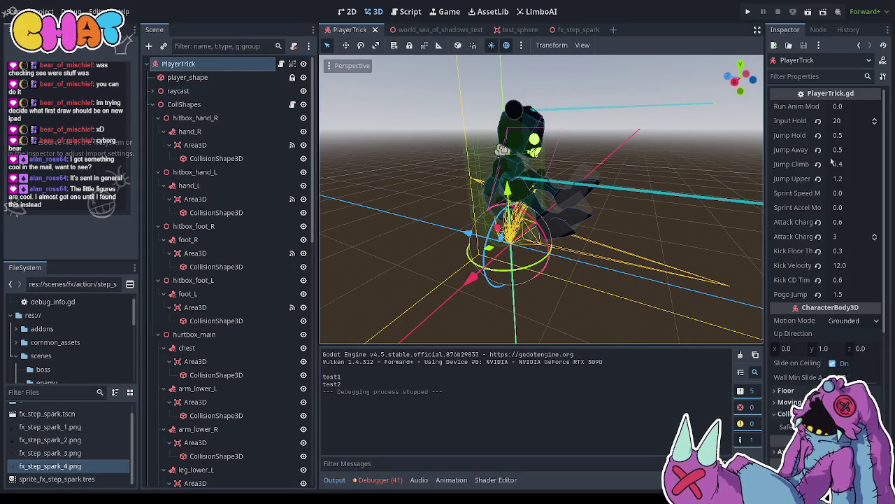
Set PlayerTrick's Sprint Speed Mod and Sprint Accel Mod to 2 and save the scene
click(845, 193)
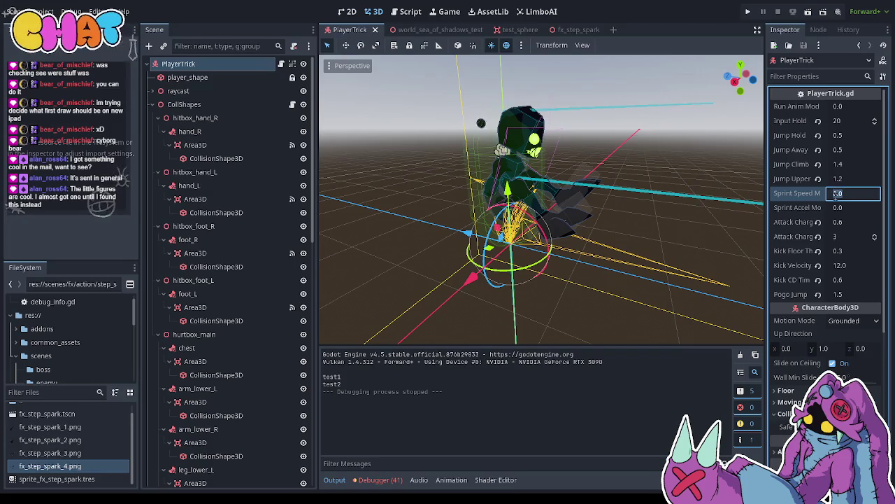
text(2)
click(846, 207)
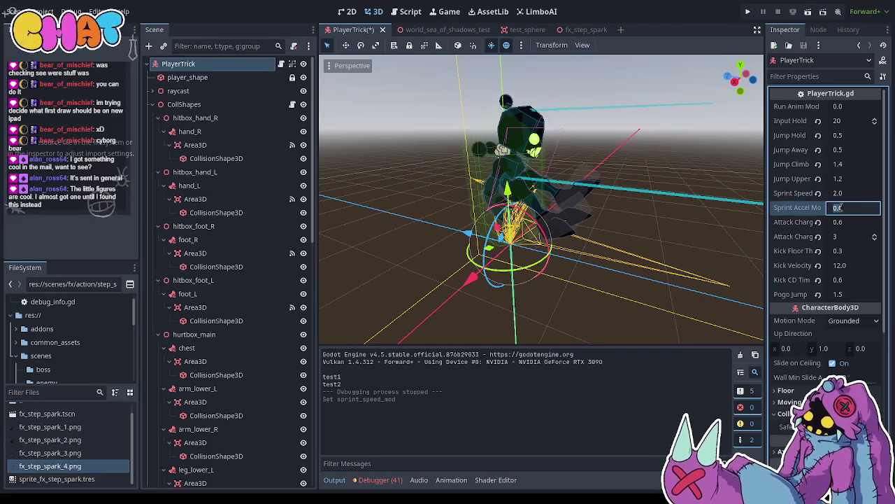
text(2)
click(720, 212)
key(ctrl+s)
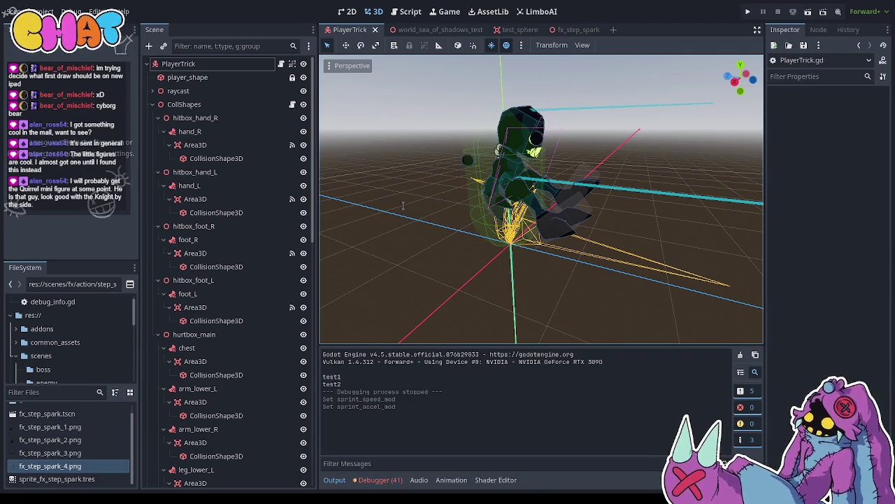
key(ctrl+s)
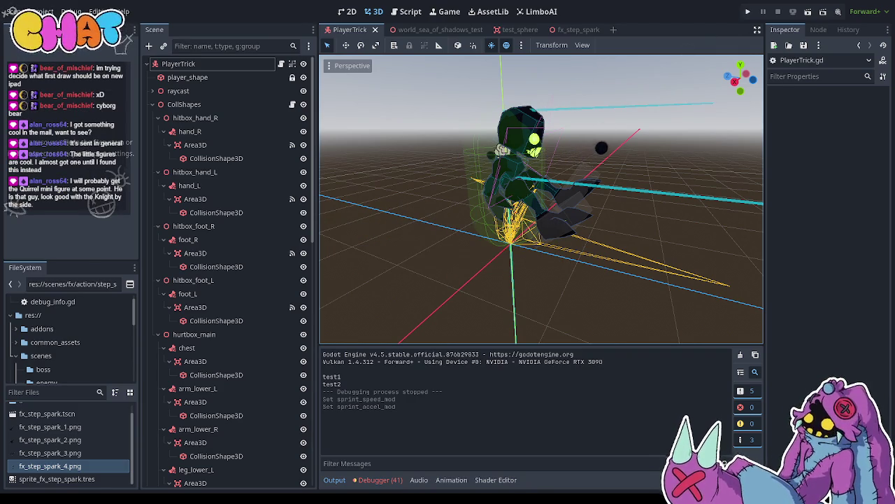
click(746, 14)
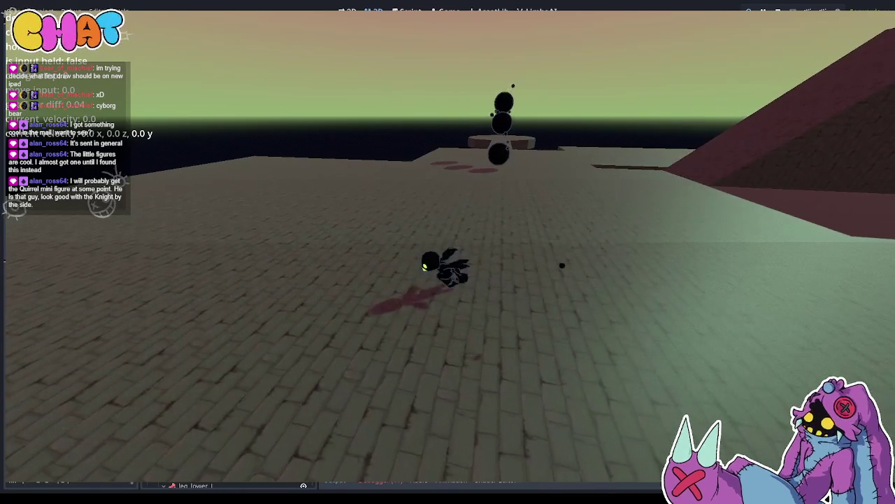
key(F8)
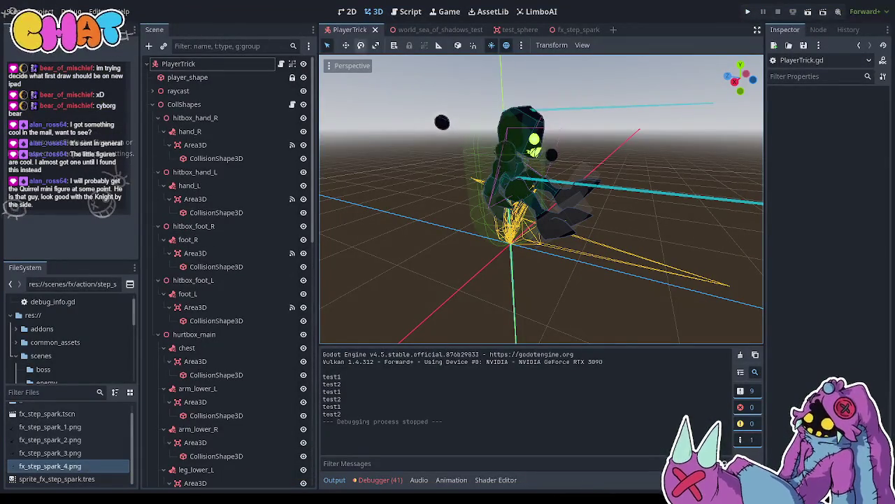
click(280, 68)
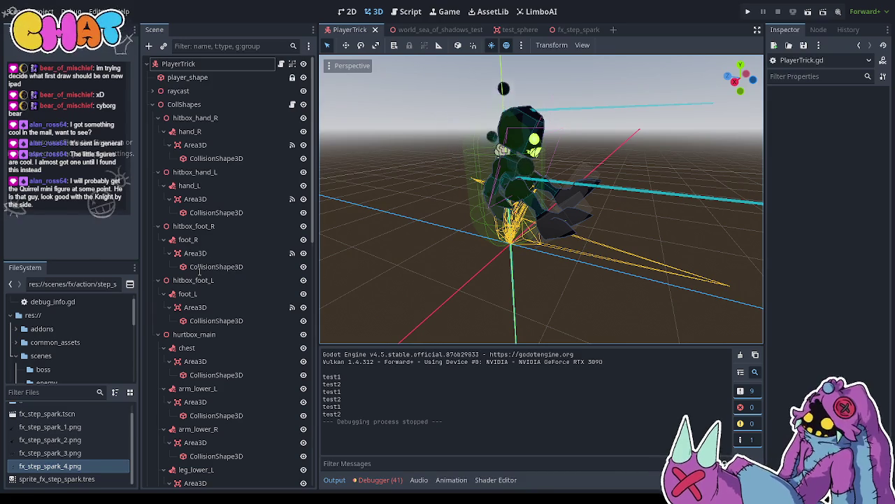
Save the PlayerTrick scene and run the project again
key(ctrl+s)
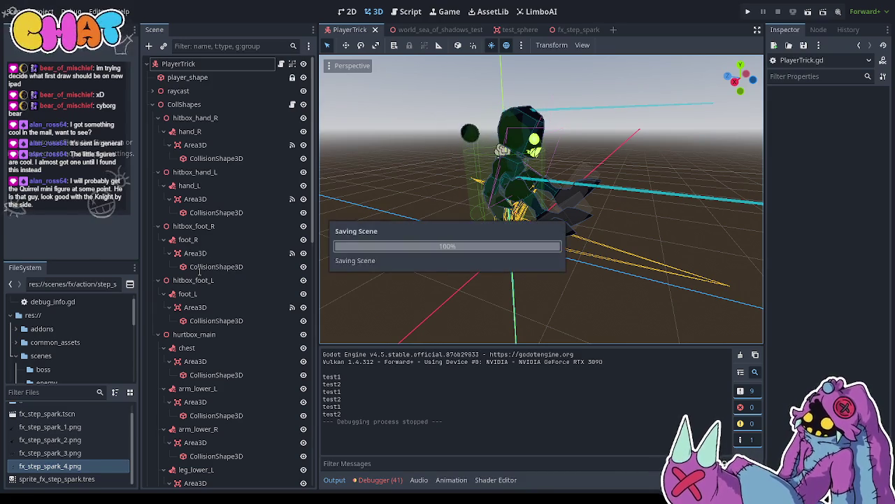
click(747, 11)
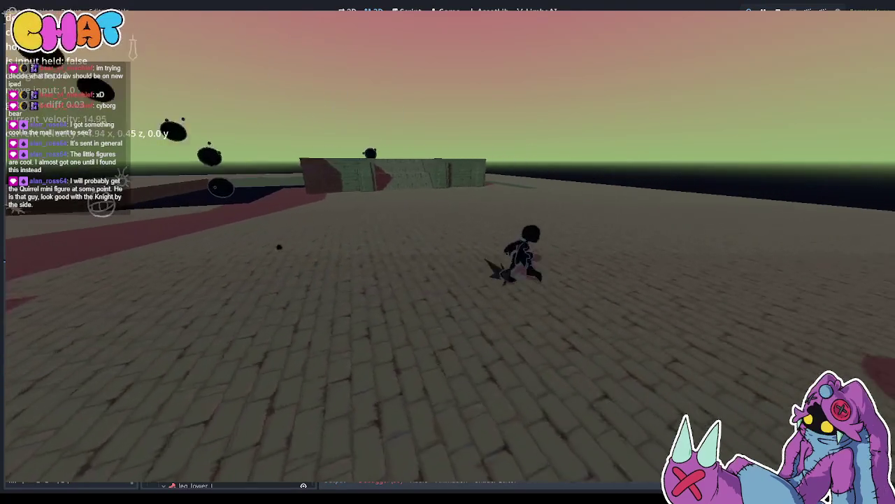
Run the character forward with W, quit the game, and save the scene
key(w)
key(w)
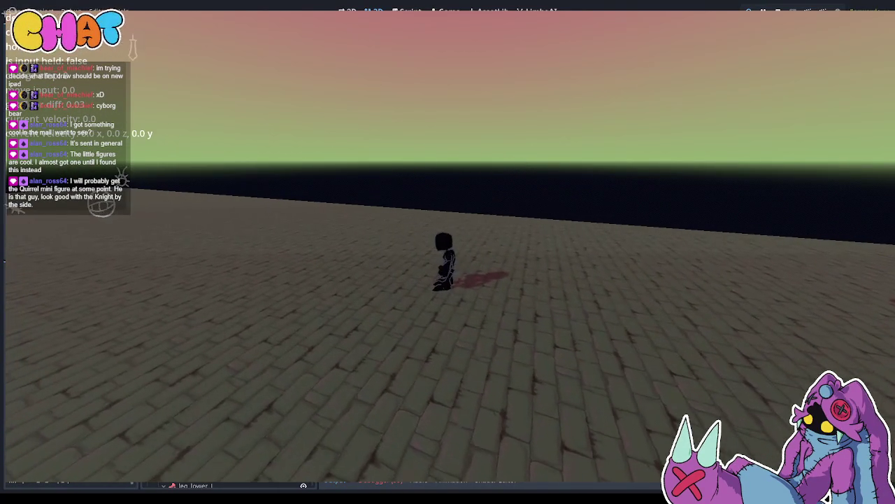
key(Escape)
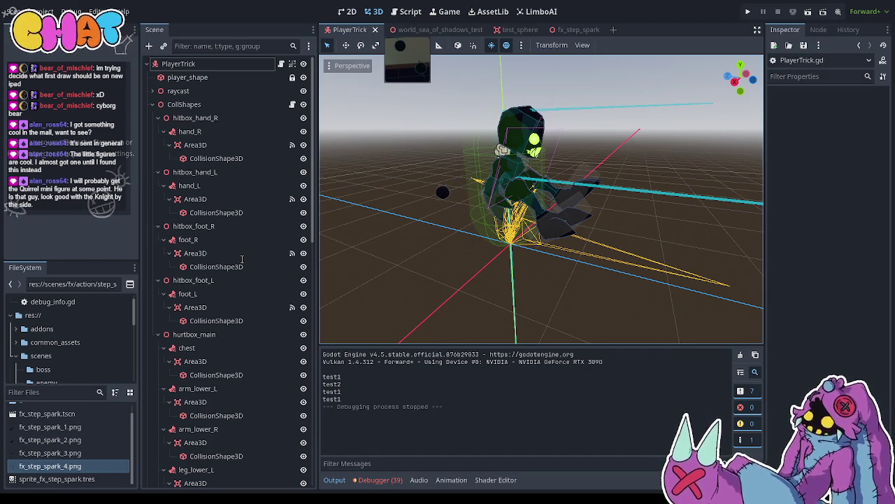
key(ctrl+s)
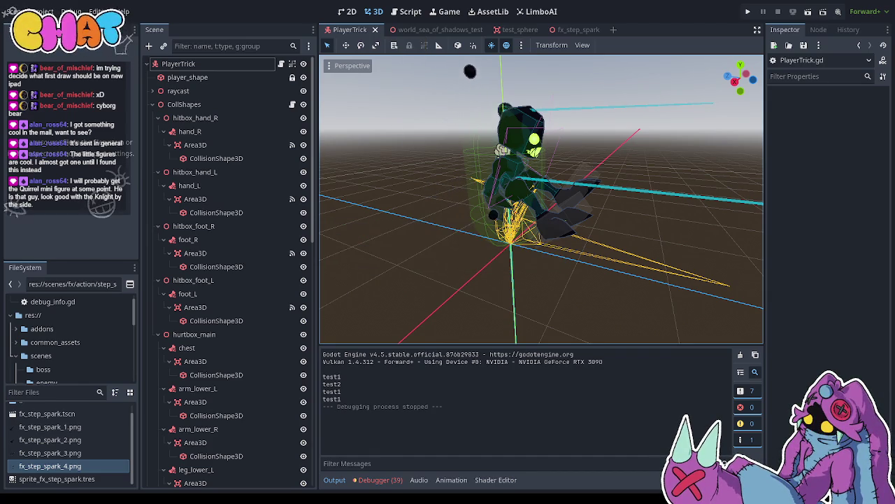
click(748, 11)
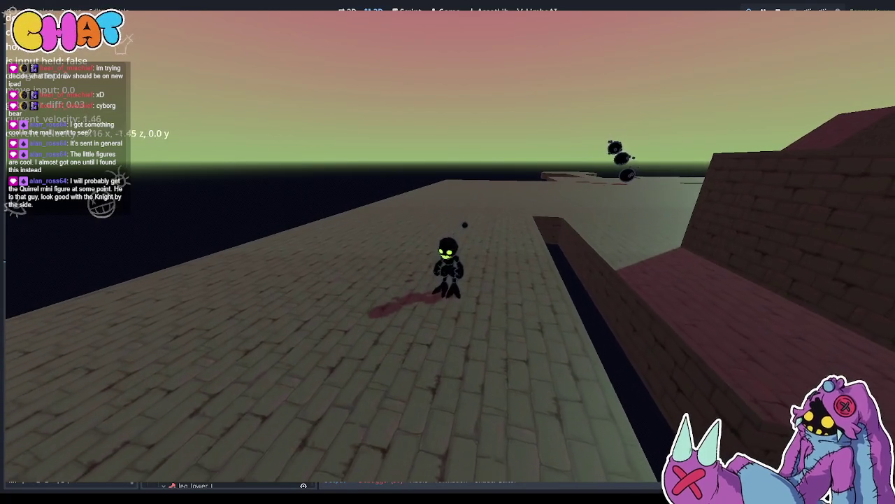
key(F8)
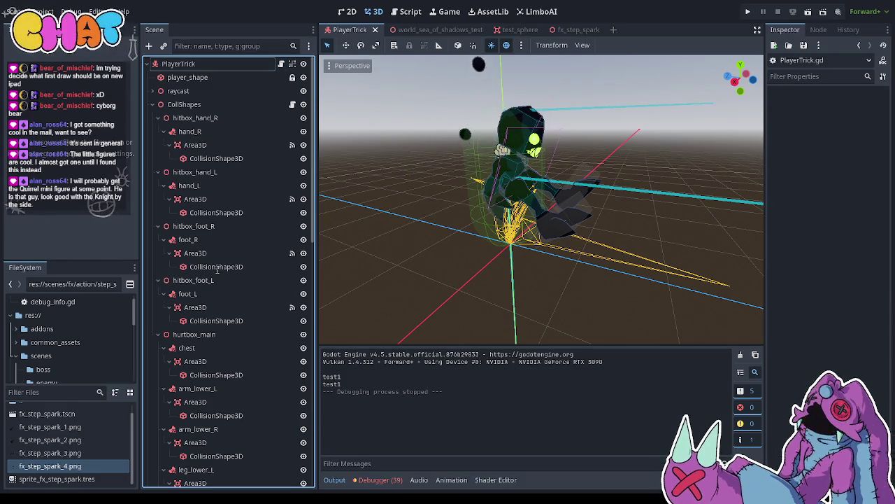
Save the PlayerTrick scene and relaunch the game for another playtest
key(ctrl+s)
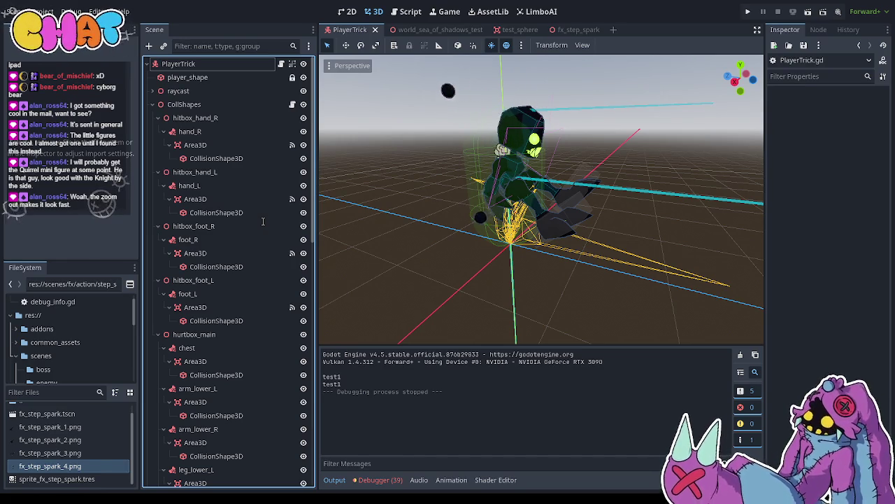
key(ctrl+s)
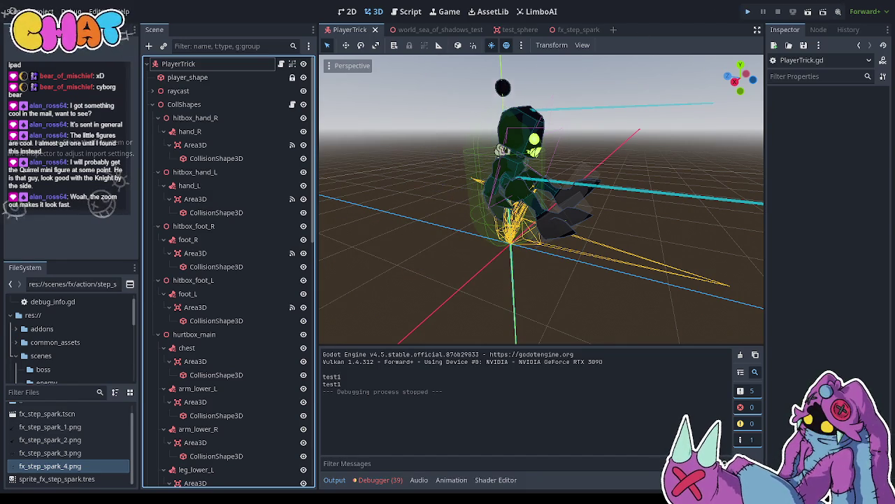
click(747, 11)
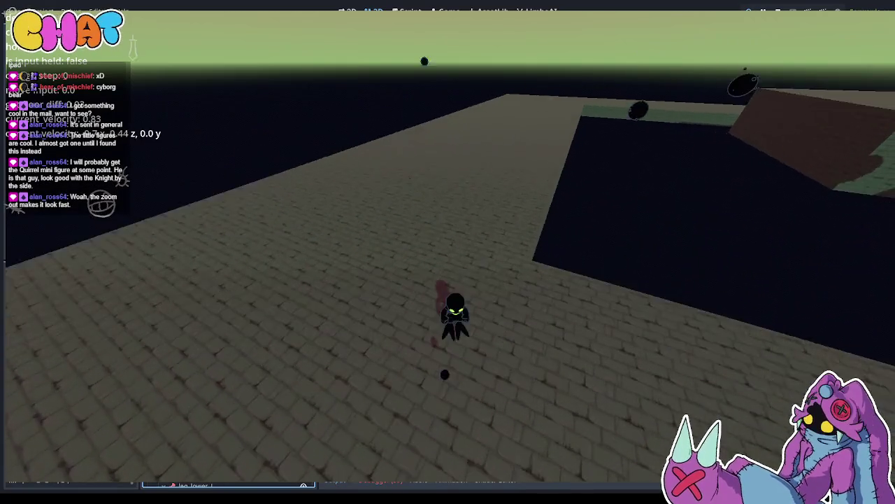
End the playtest with F8 and bring up the fx_step_spark scene
key(F8)
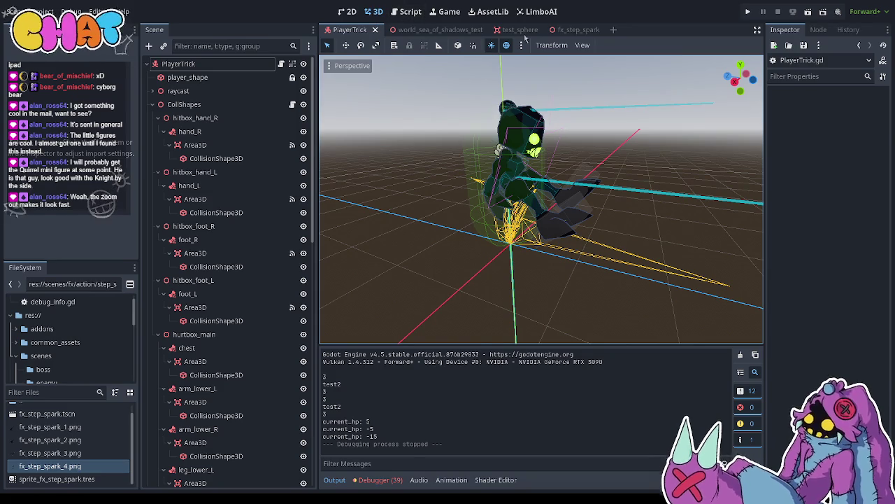
click(570, 29)
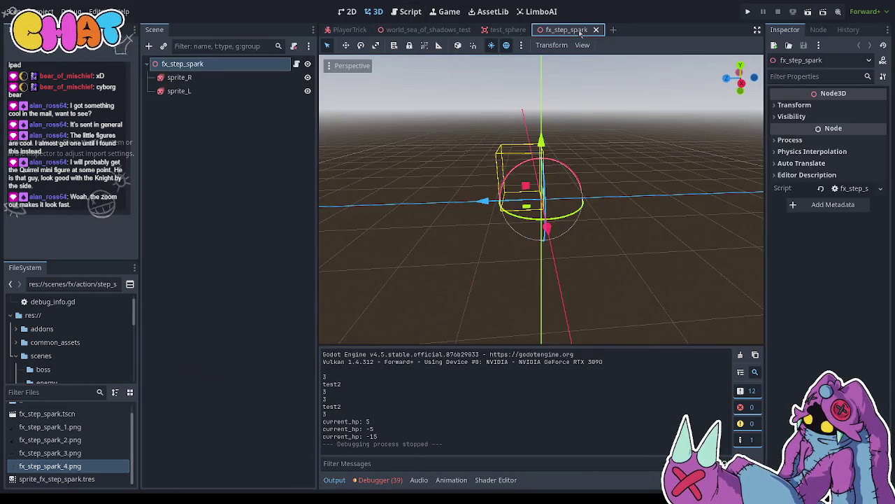
Switch back to the PlayerTrick scene and save it
click(350, 30)
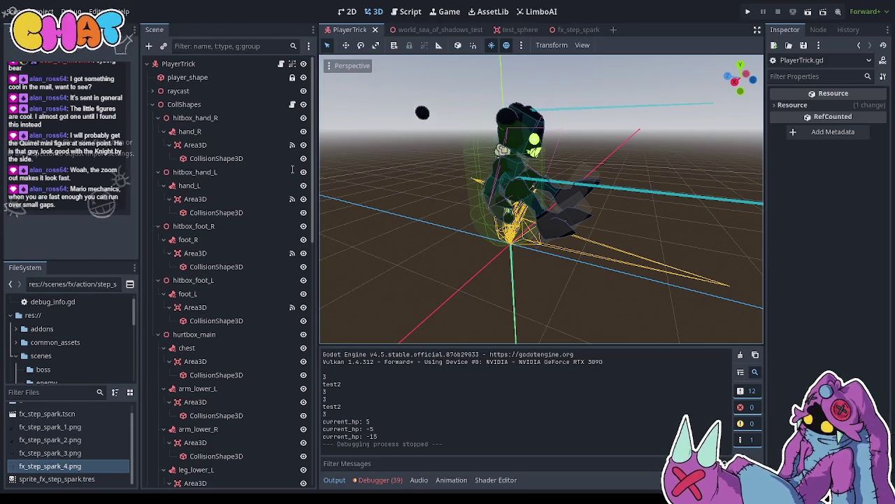
key(ctrl+s)
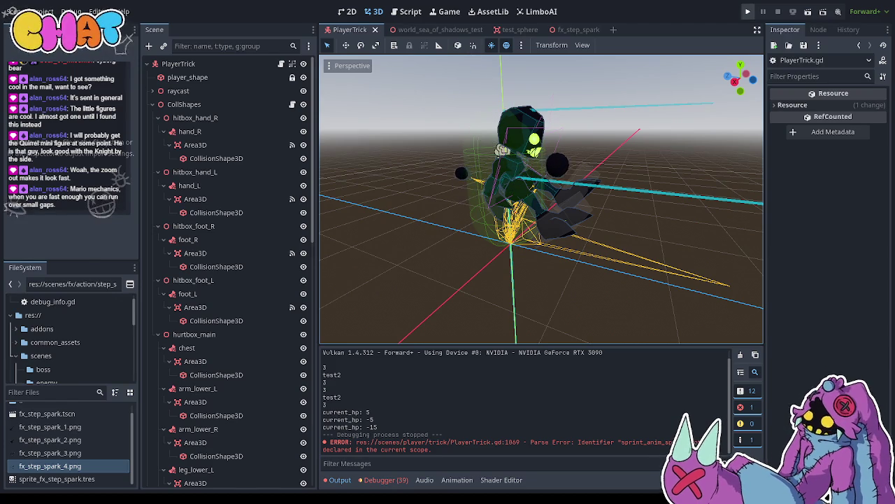
Run the project to playtest the character dashing down the brick path
click(748, 11)
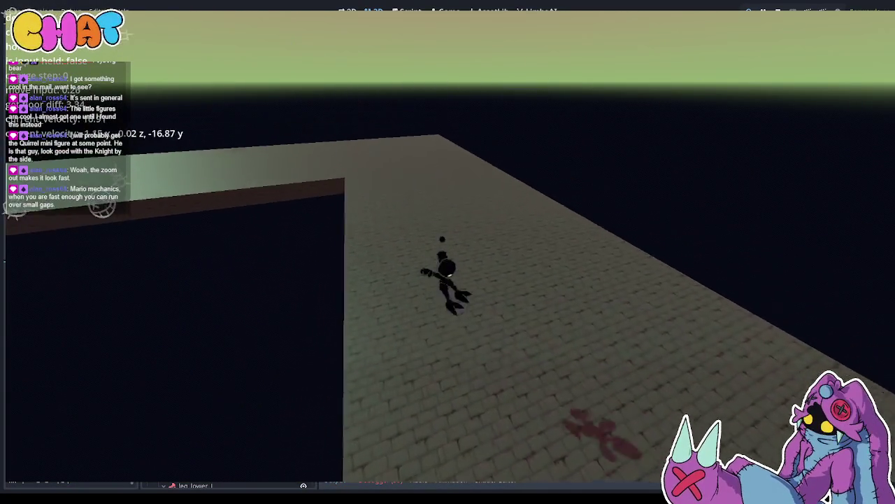
Stop the running game with F8 after testing running and jumping
key(F8)
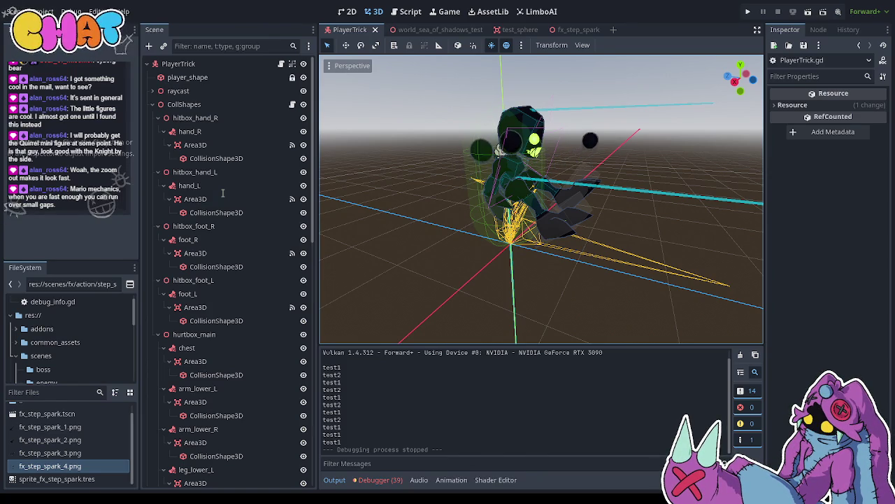
Save the PlayerTrick scene; the log shows a parse error at PlayerTrick.gd line 1157
key(F5)
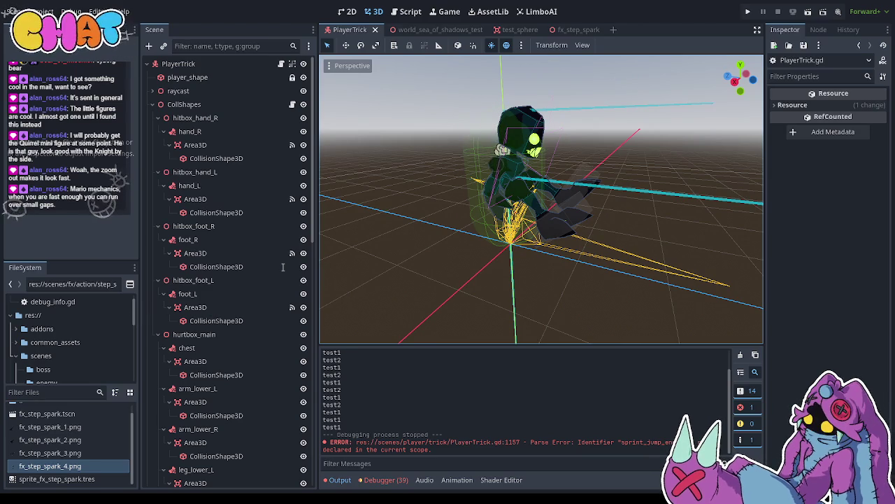
key(ctrl+s)
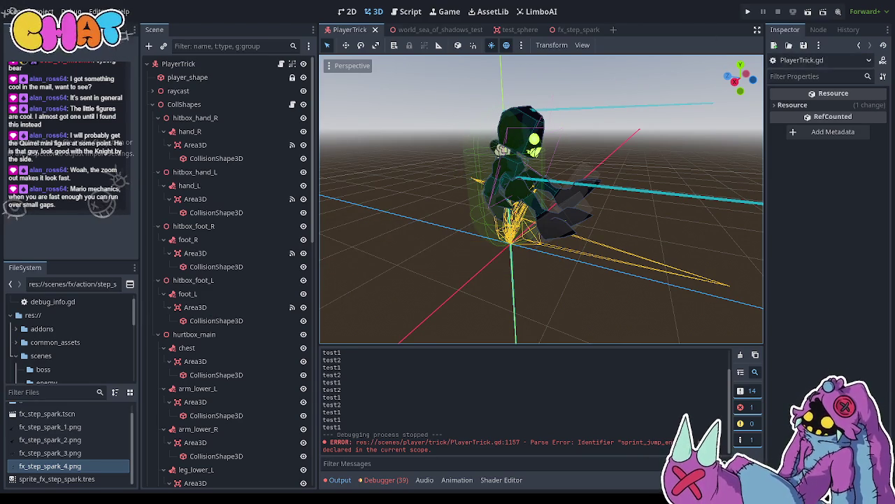
Set PlayerTrick's Sprint Jump Mod and Sprint Jump End to 1.5, save, and run the game
click(233, 66)
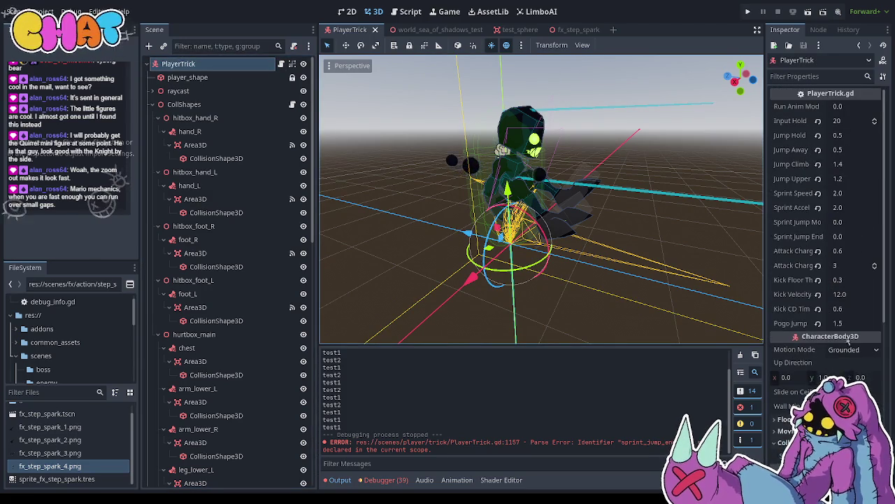
click(852, 237)
key(shift+Tab)
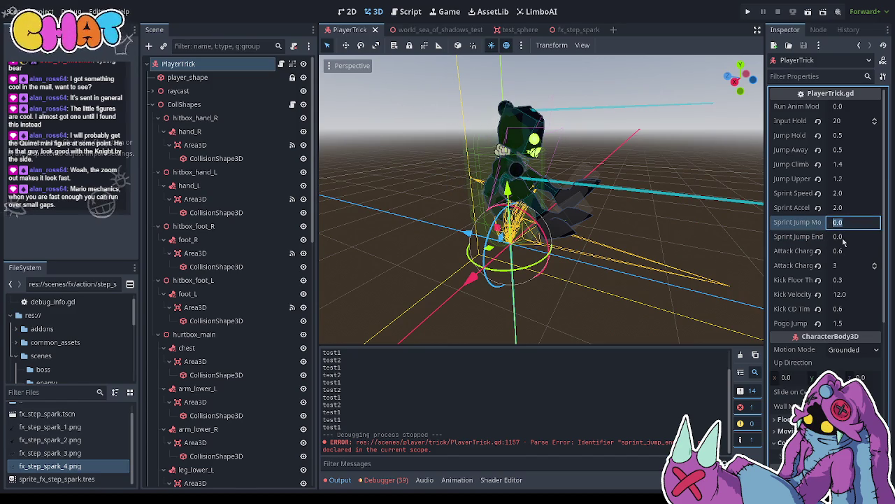
text(1.5)
key(Tab)
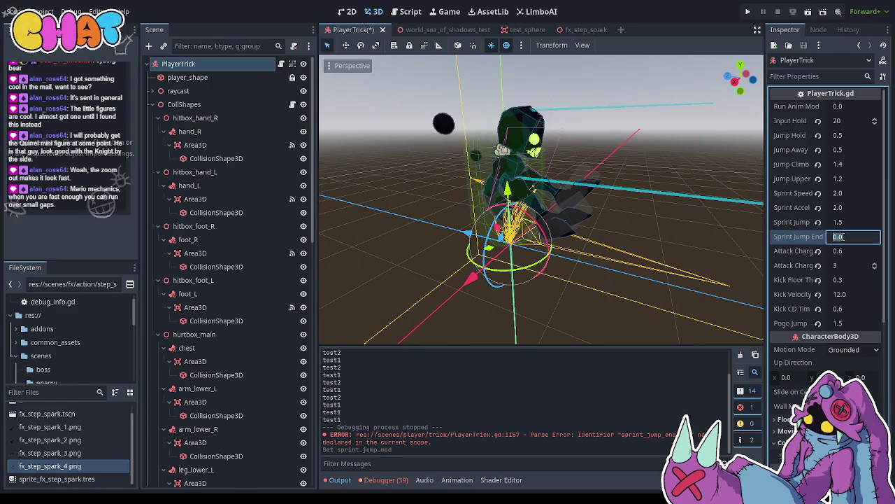
text(1.5)
click(717, 140)
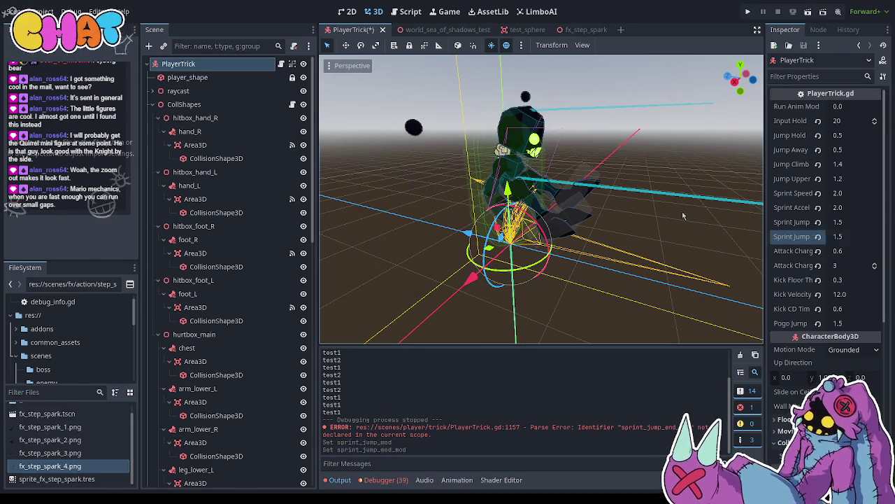
key(ctrl+s)
click(748, 12)
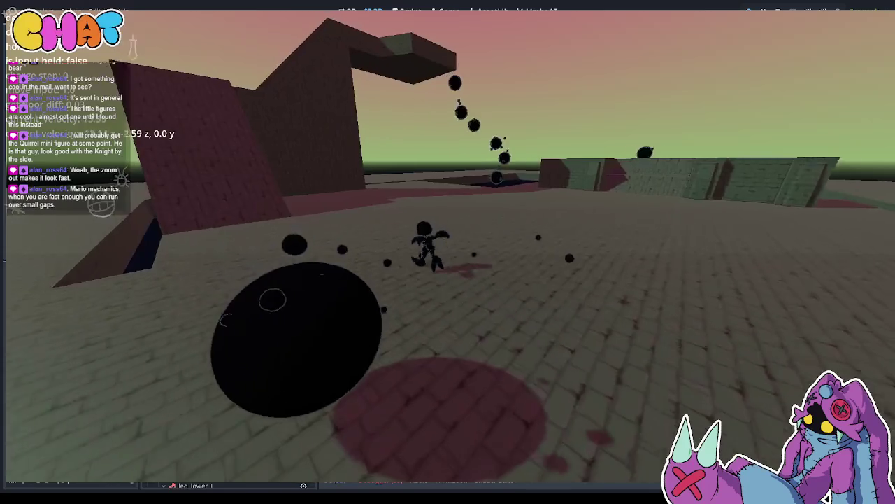
Stop the running playtest and return to the PlayerTrick 3D scene in the editor
key(F8)
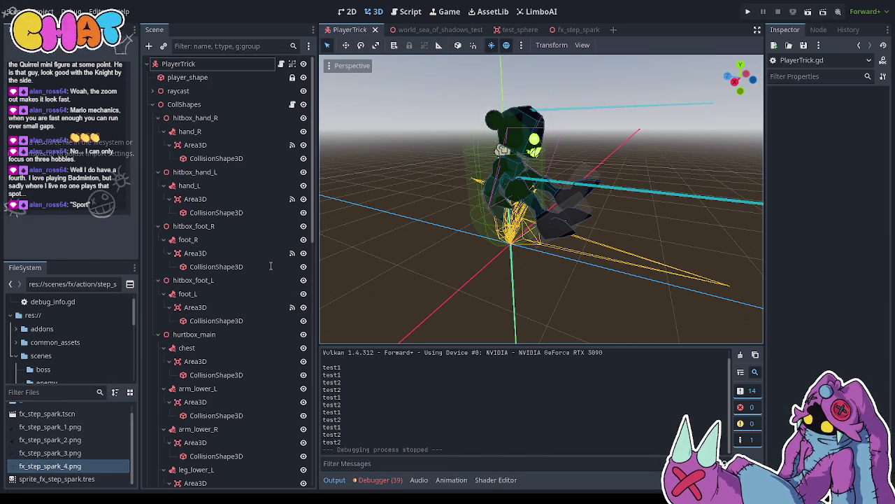
Save, run the project, make the character run forward and jump, then stop the game
key(ctrl+s)
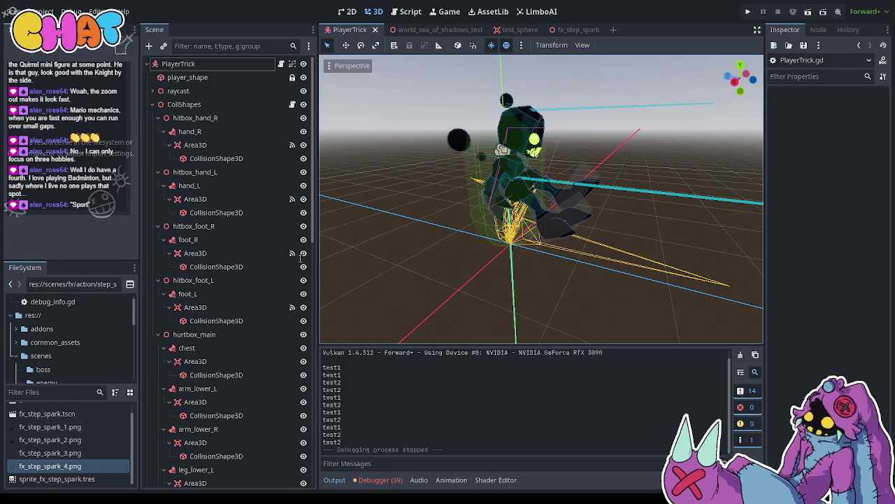
key(F5)
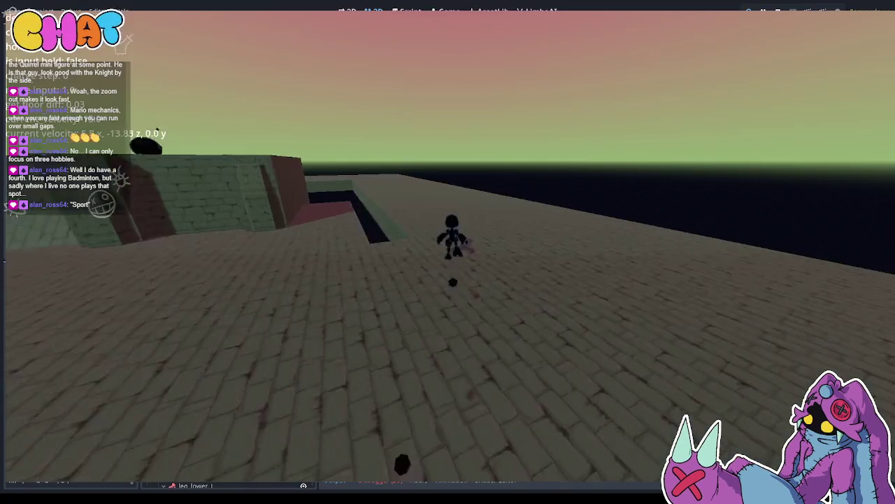
key(w)
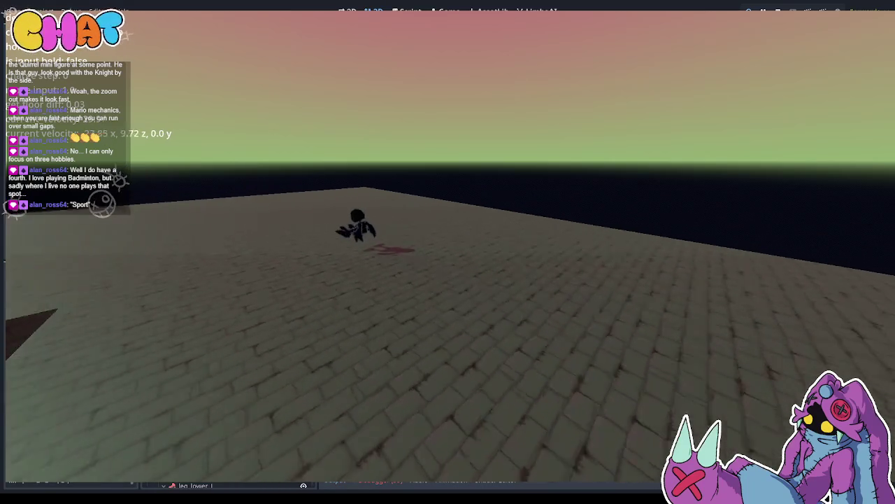
key(space)
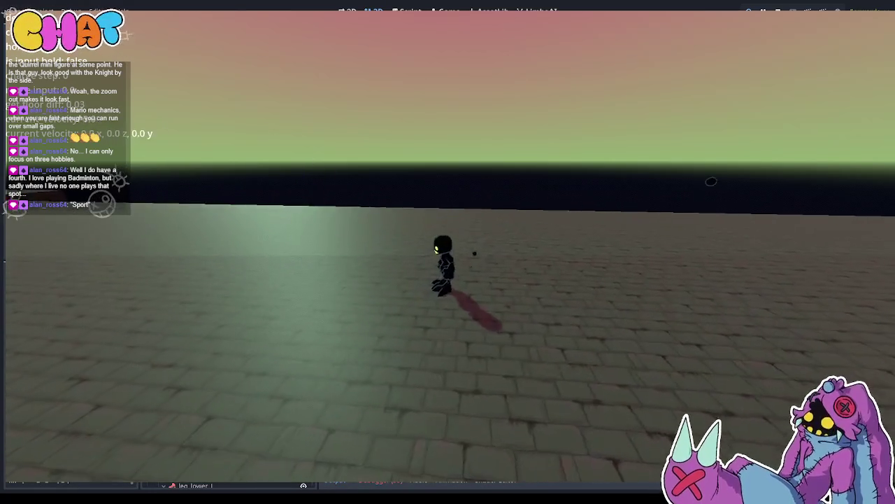
key(F8)
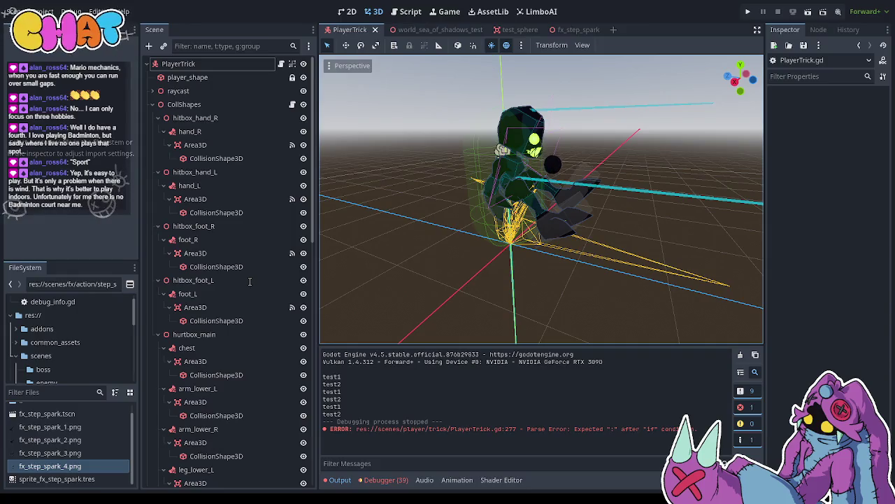
Save the scene, relaunch the game for a brick-floor test, then stop it
key(ctrl+s)
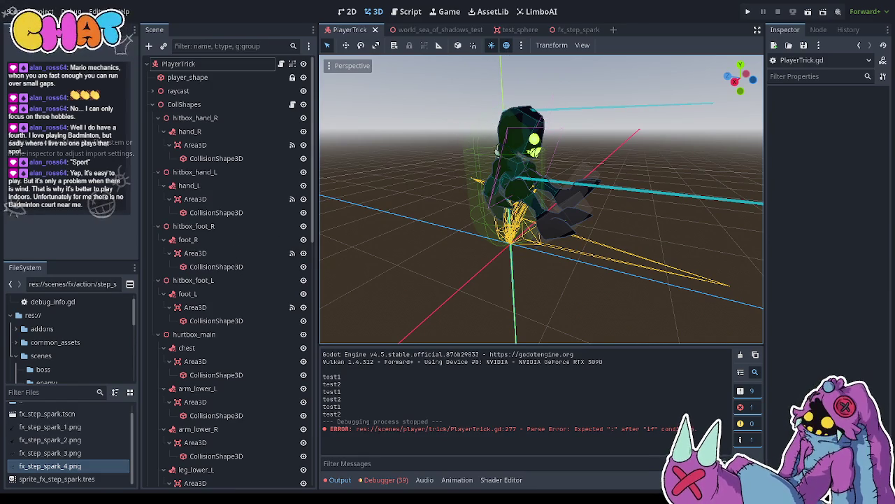
click(747, 11)
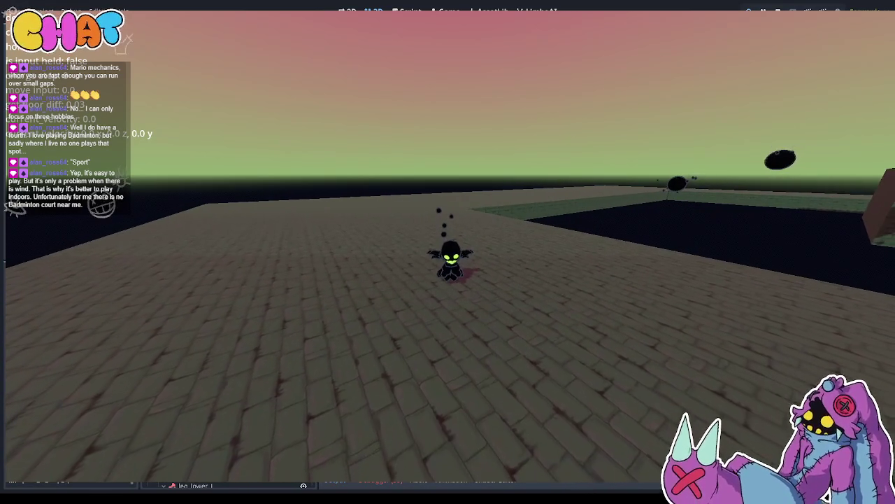
key(F8)
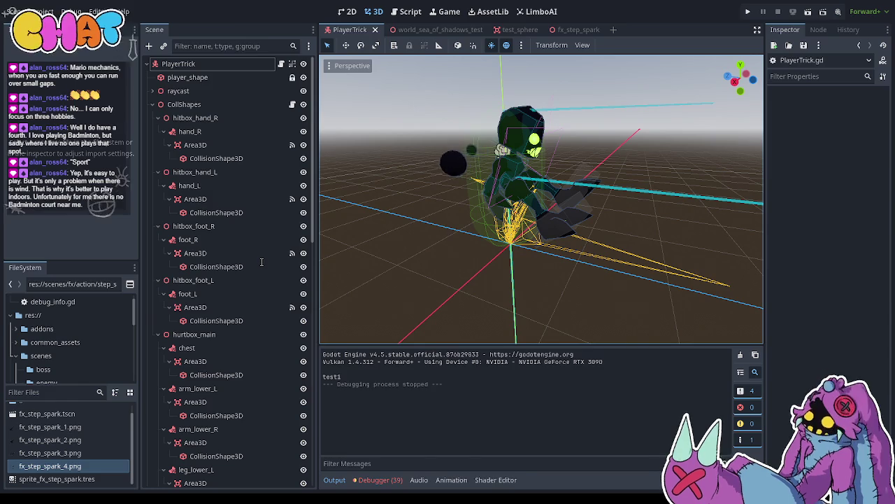
Save the PlayerTrick scene and script changes, then launch the game to playtest
key(ctrl+s)
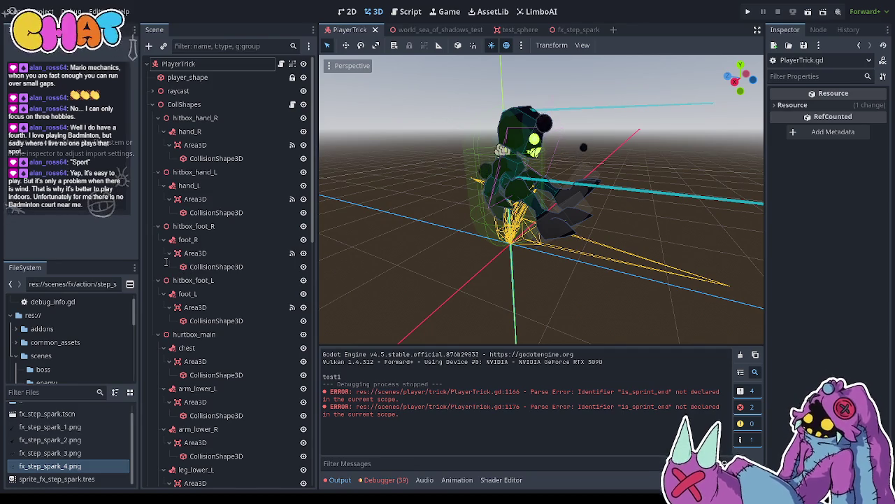
key(ctrl+s)
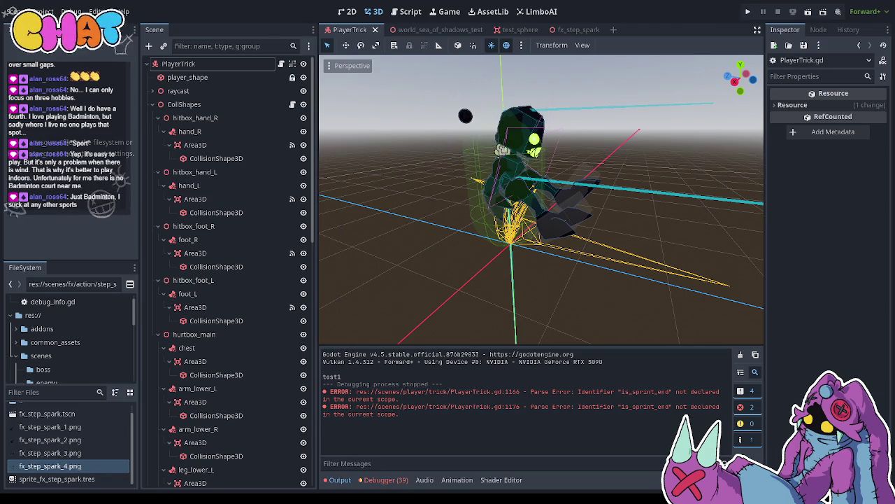
click(749, 12)
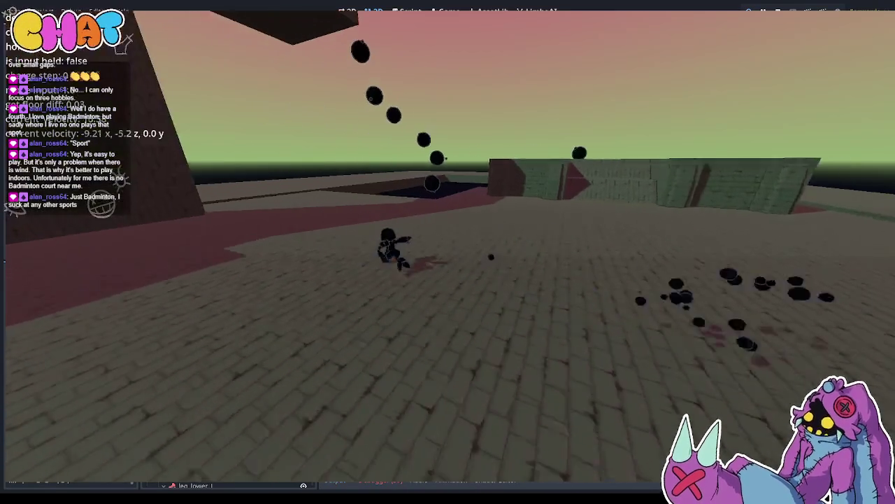
Run the character around the brick floor toward the black blobs, then stop the game
key(w)
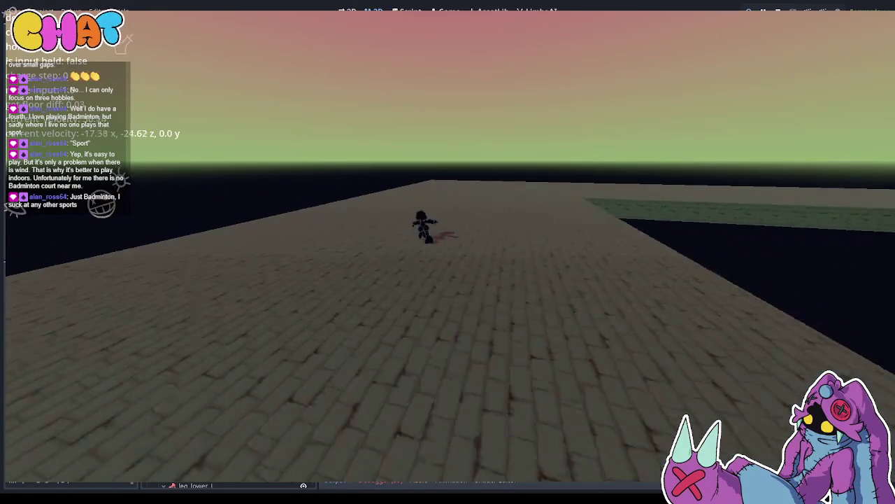
key(w)
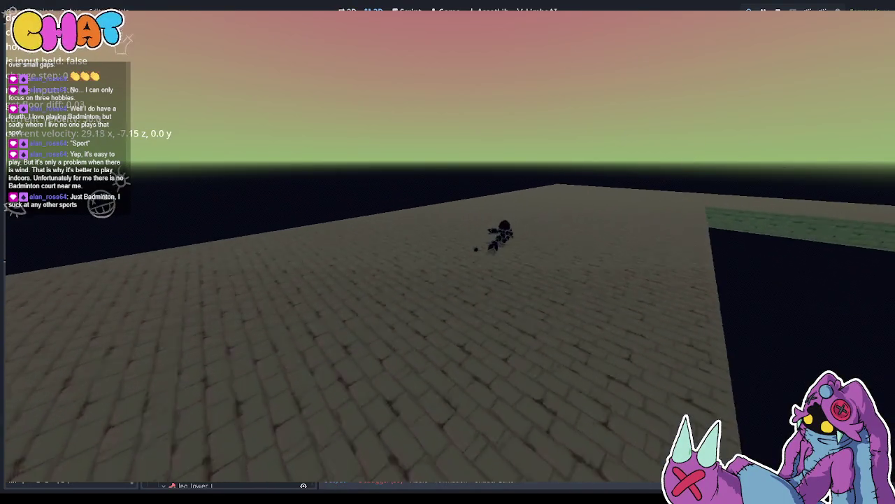
key(w)
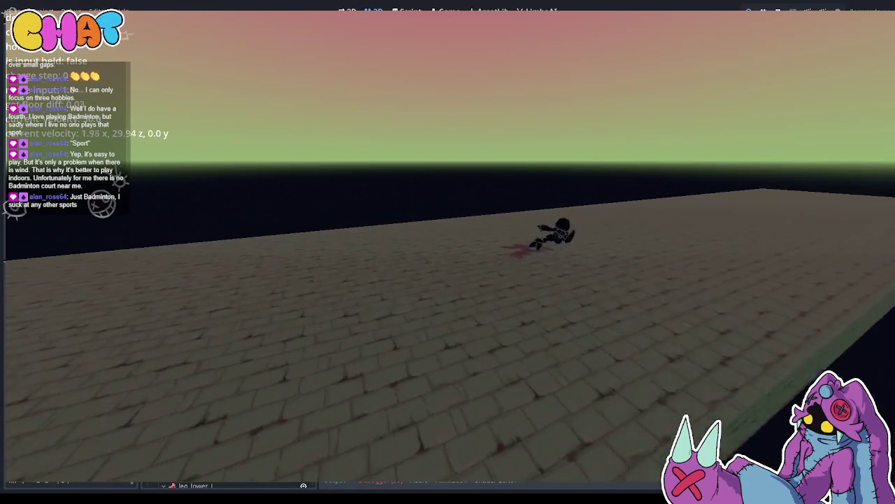
key(w)
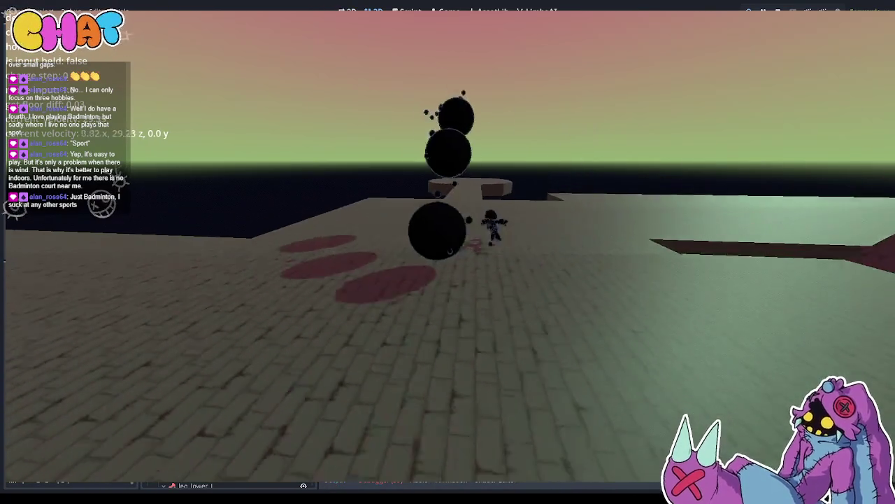
key(w)
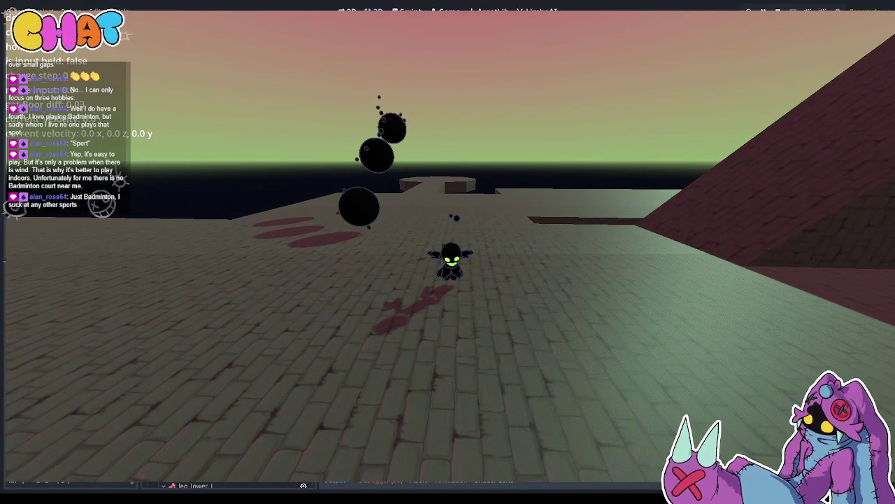
key(w)
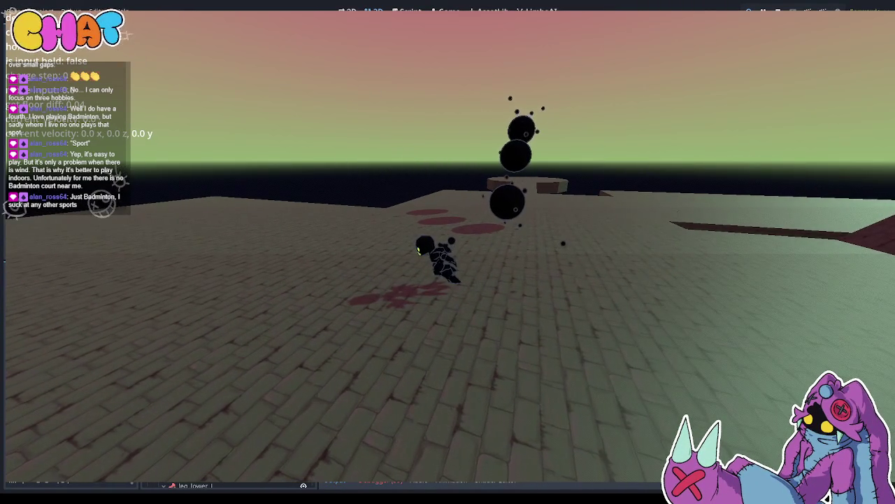
key(F8)
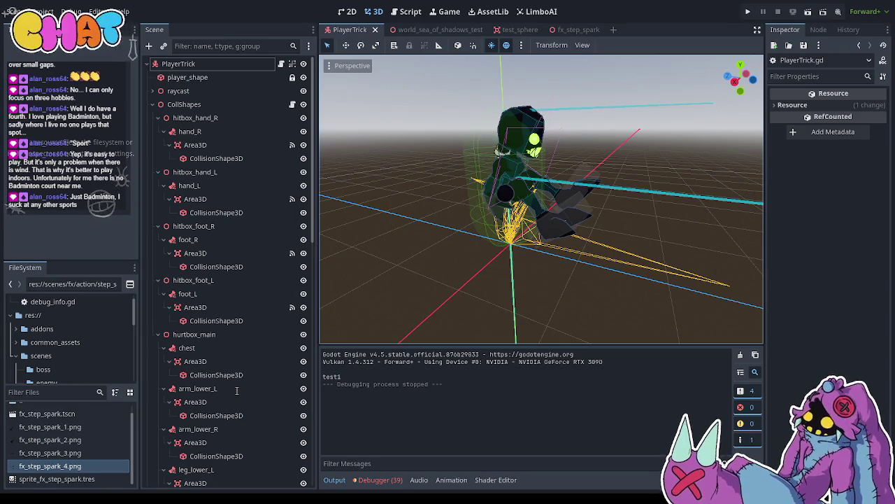
Save the scene again and launch another playtest
key(ctrl+s)
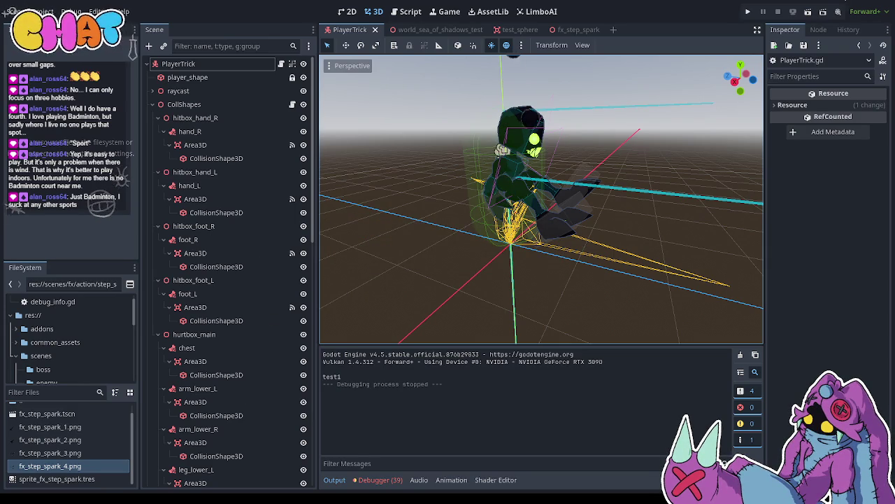
click(745, 12)
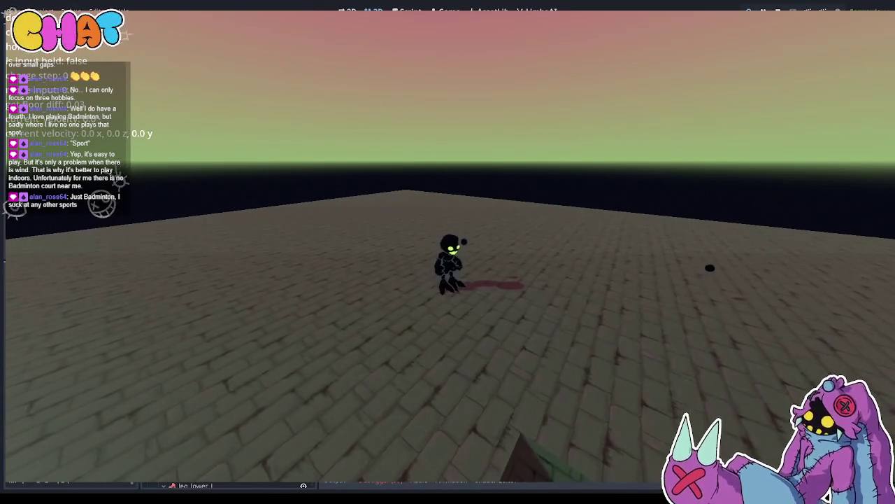
Stop the playtest and switch to the JumpComponent.gd script
key(F8)
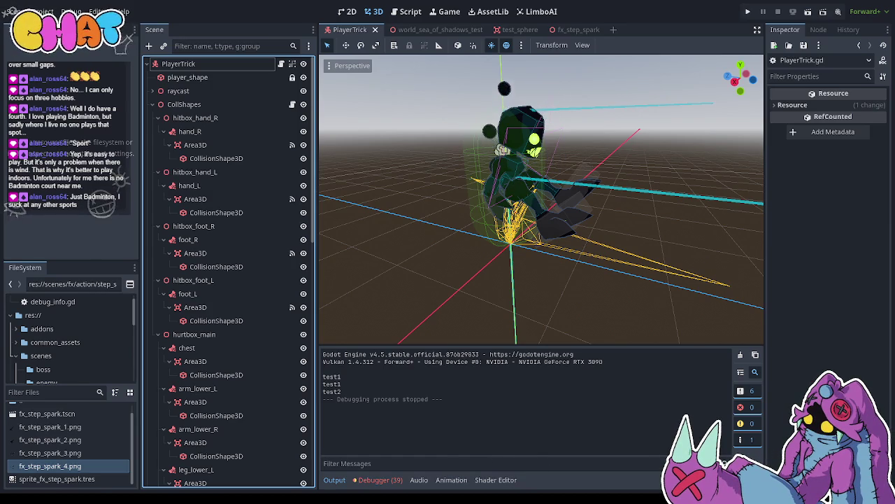
key(ctrl+F3)
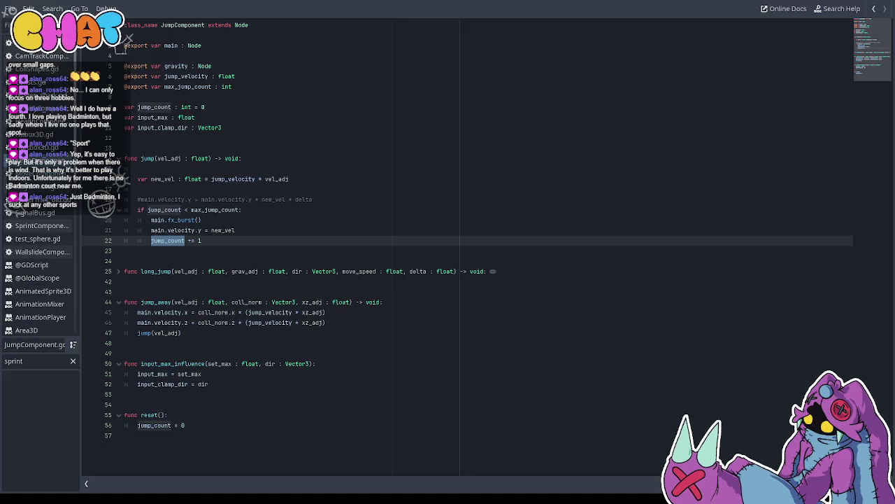
Inspect the jump function's jump_count and new_vel lines in JumpComponent.gd
click(194, 240)
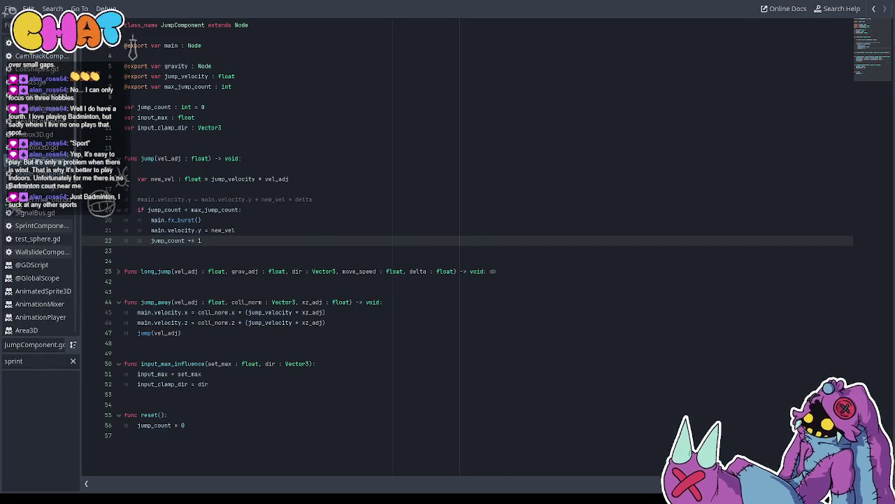
key(Up)
key(Down)
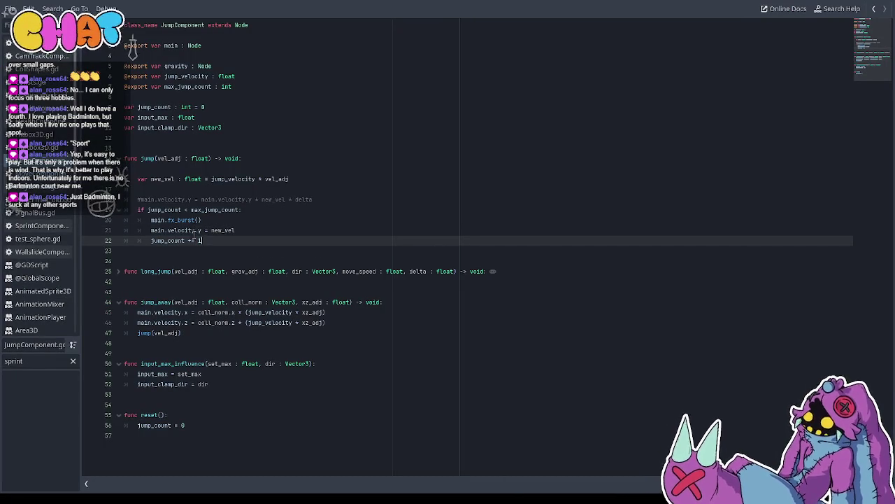
click(294, 178)
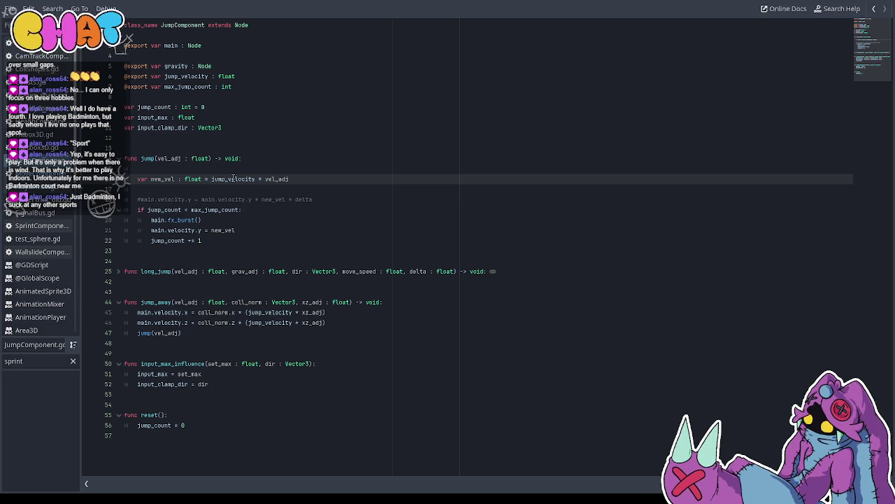
Review long_jump, jump_away and reset, then bring up PlayerTrick.gd's sprint_inputs function
click(157, 272)
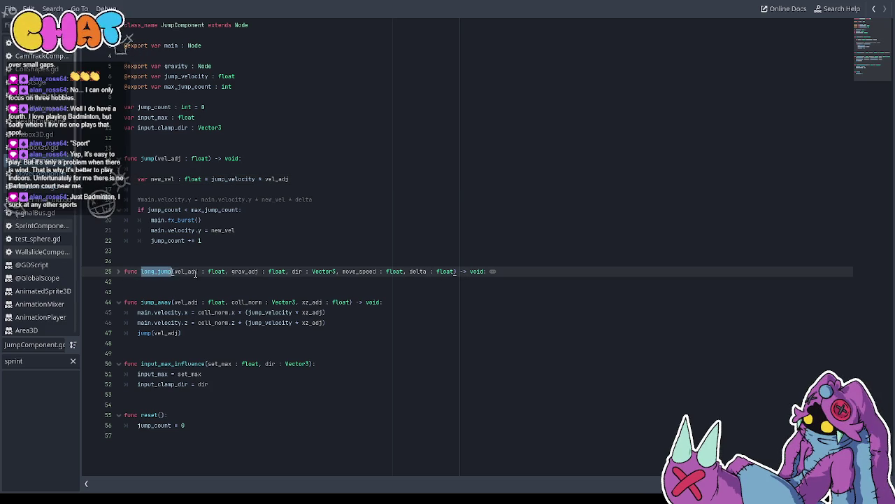
click(154, 273)
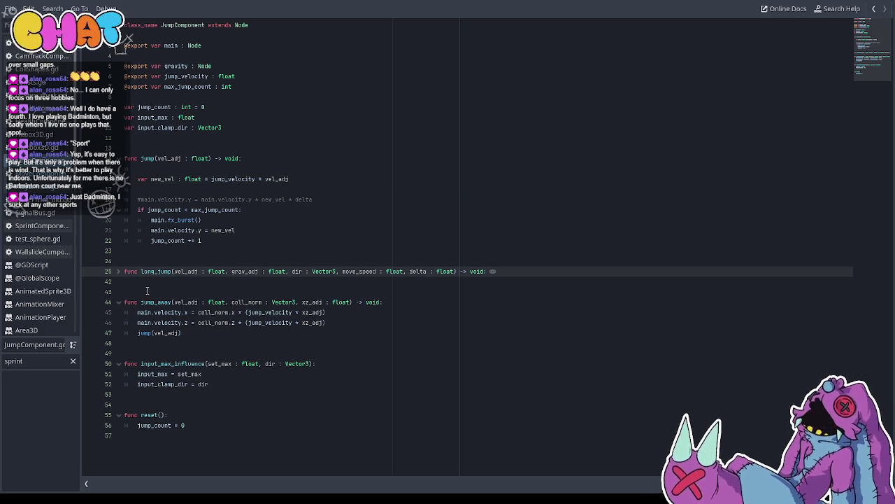
click(156, 303)
double_click(156, 302)
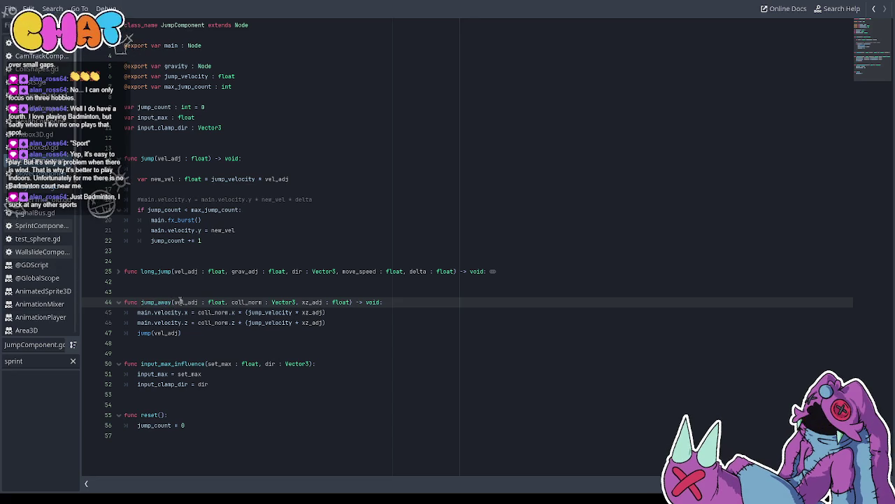
double_click(154, 415)
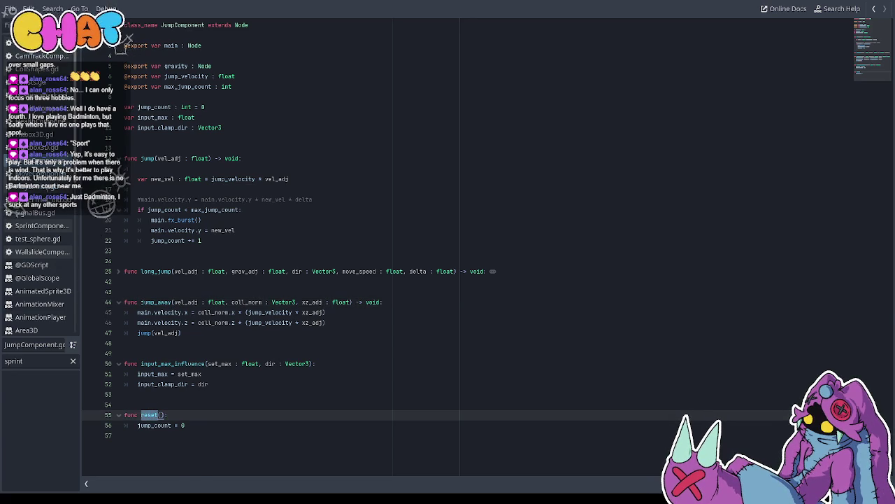
click(35, 191)
scroll(275, 266, down, 4)
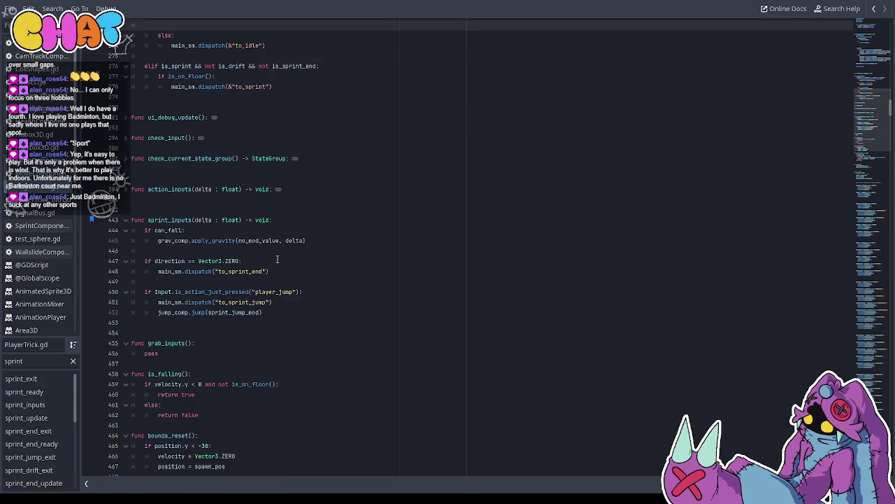
Scroll through the main_sm_manager and sprint_inputs functions in PlayerTrick.gd
scroll(277, 259, down, 12)
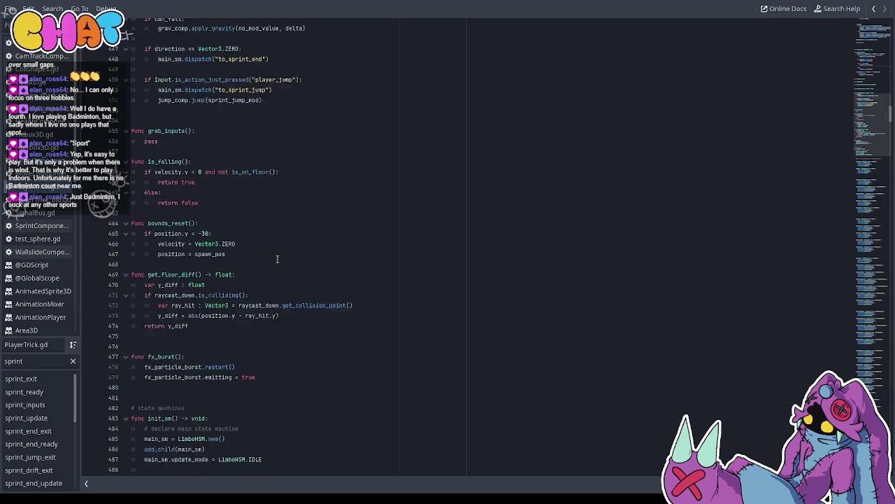
scroll(277, 259, up, 15)
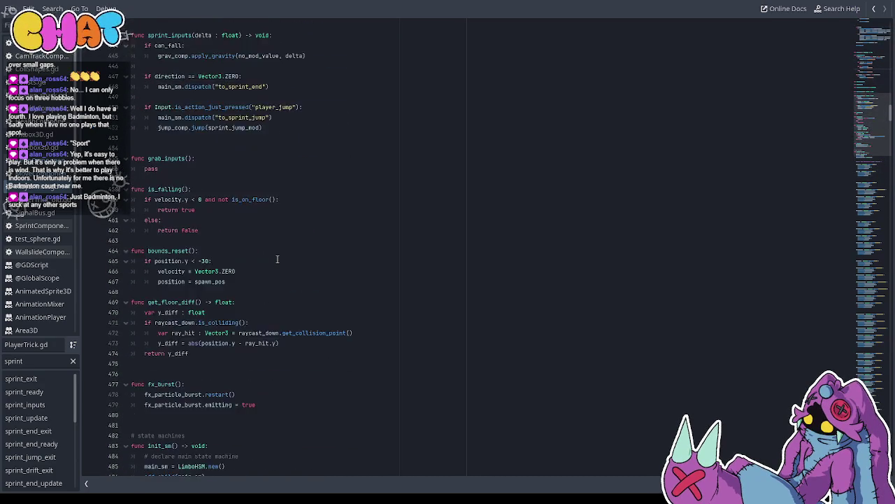
scroll(277, 259, up, 7)
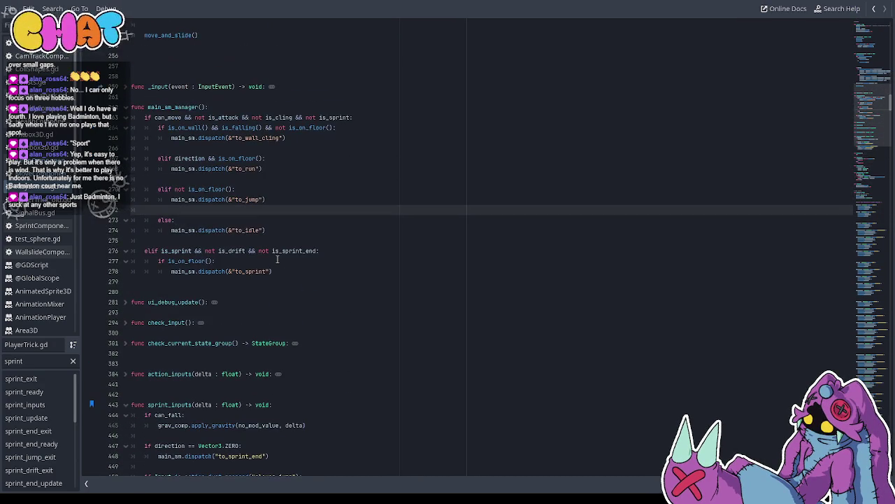
scroll(277, 259, up, 2)
scroll(277, 252, down, 2)
scroll(276, 249, down, 3)
scroll(276, 248, up, 2)
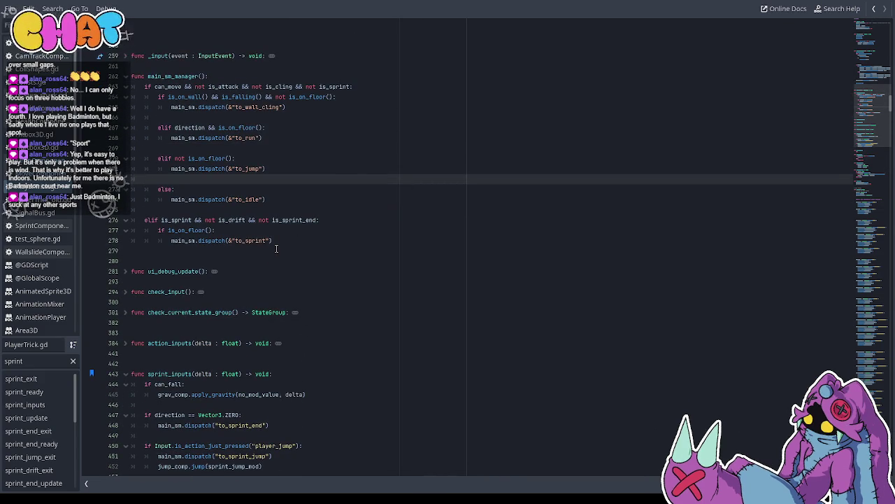
scroll(277, 248, down, 3)
scroll(277, 248, down, 1)
Jump from sprint_inputs to the '#region | sprint state functions' at line 1072
click(258, 250)
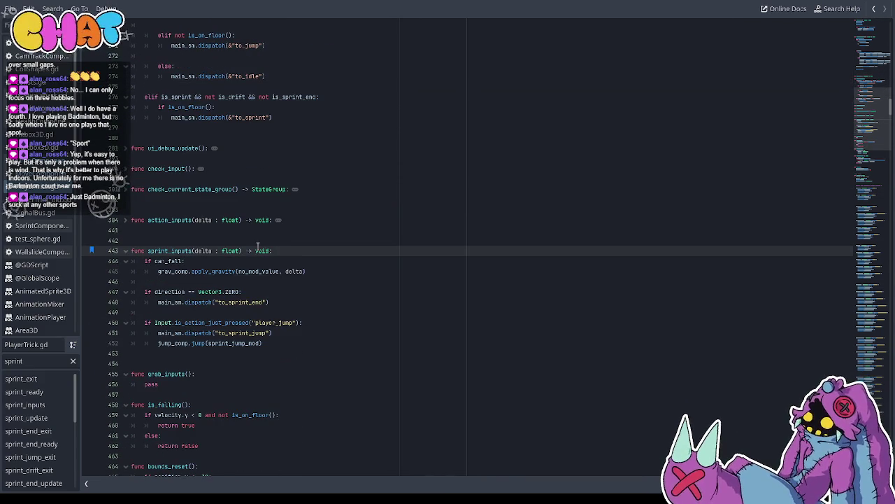
key(Home)
scroll(217, 283, down, 1)
key(ctrl+b)
scroll(217, 283, down, 15)
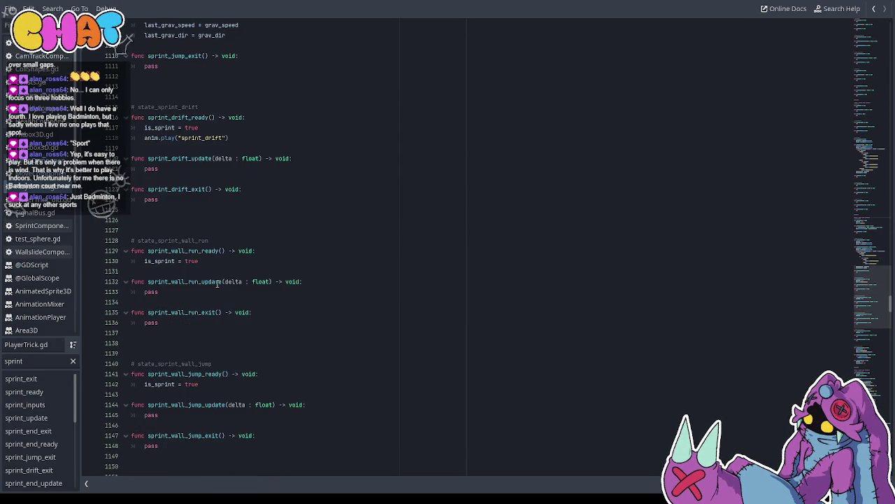
Look over the sprint_drift, sprint_wall_run and sprint_wall_jump ready/update/exit functions
click(171, 186)
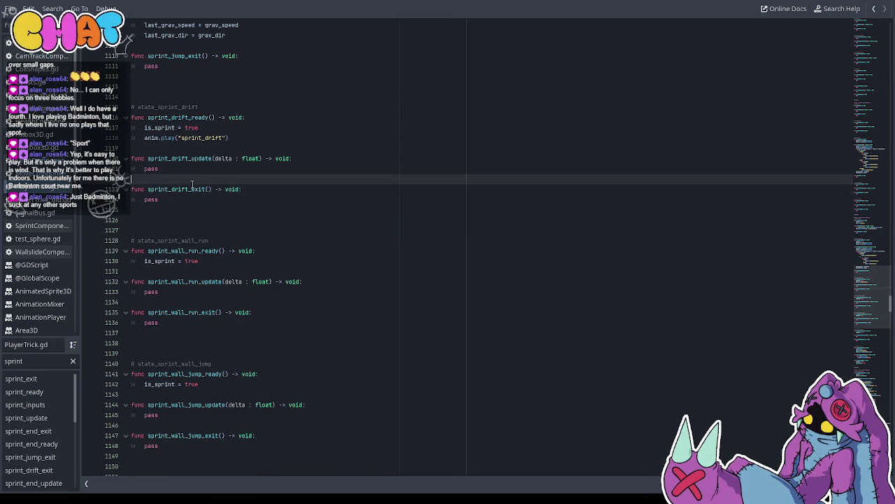
scroll(189, 203, down, 1)
click(193, 210)
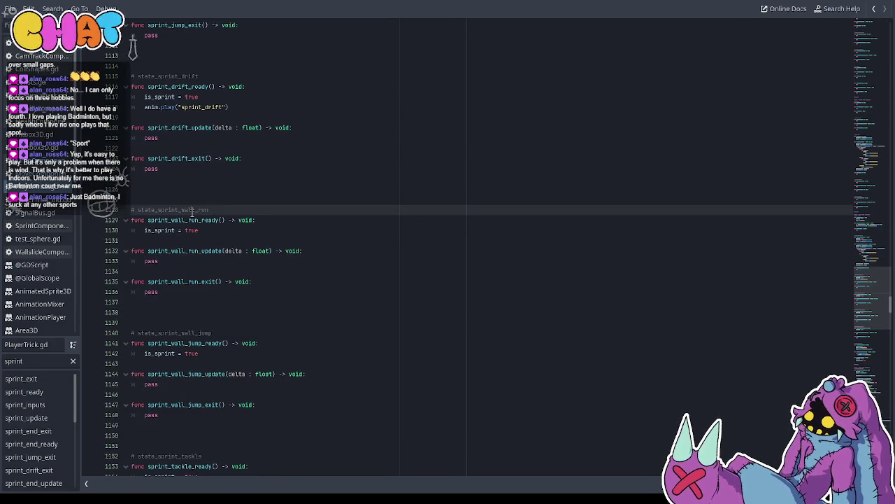
click(189, 342)
double_click(191, 343)
scroll(191, 339, down, 2)
double_click(193, 312)
click(195, 343)
double_click(194, 343)
scroll(199, 339, down, 3)
scroll(201, 336, down, 1)
Inspect the sprint_tackle_ready, sprint_tackle_update and sprint_tackle_exit function names
double_click(189, 312)
click(190, 343)
double_click(190, 343)
click(173, 374)
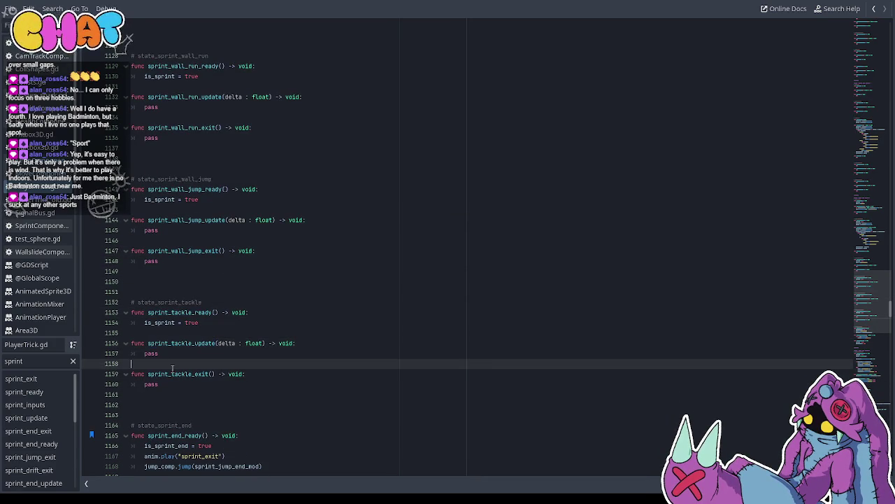
double_click(173, 374)
scroll(178, 363, down, 2)
double_click(192, 282)
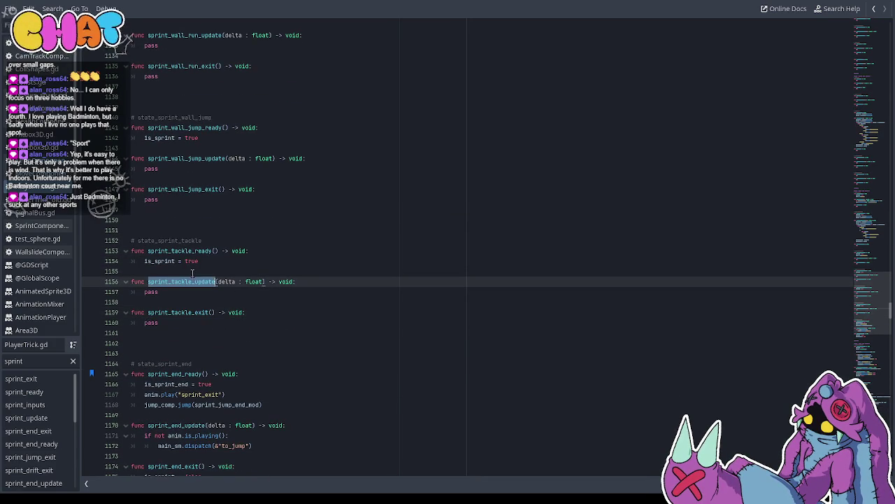
double_click(198, 250)
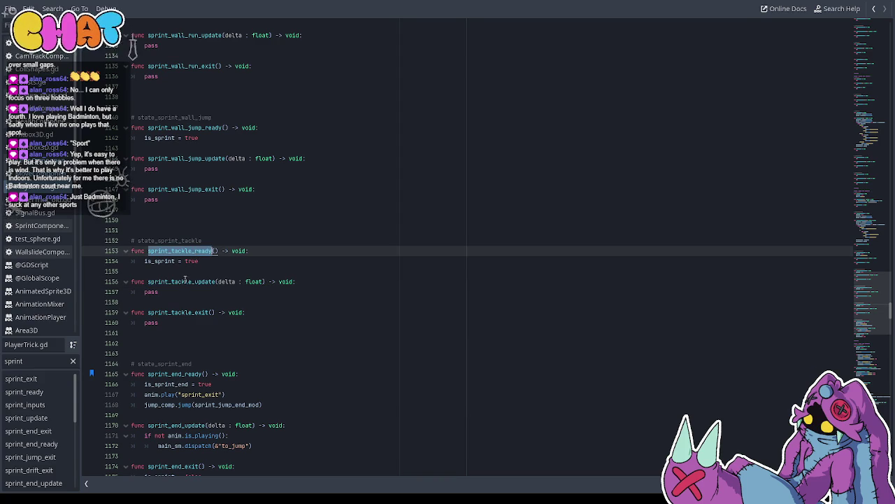
double_click(185, 281)
double_click(191, 251)
Add jump_comp.reset() after the sprint animation call in sprint_ready and save
scroll(196, 252, down, 2)
scroll(203, 254, up, 14)
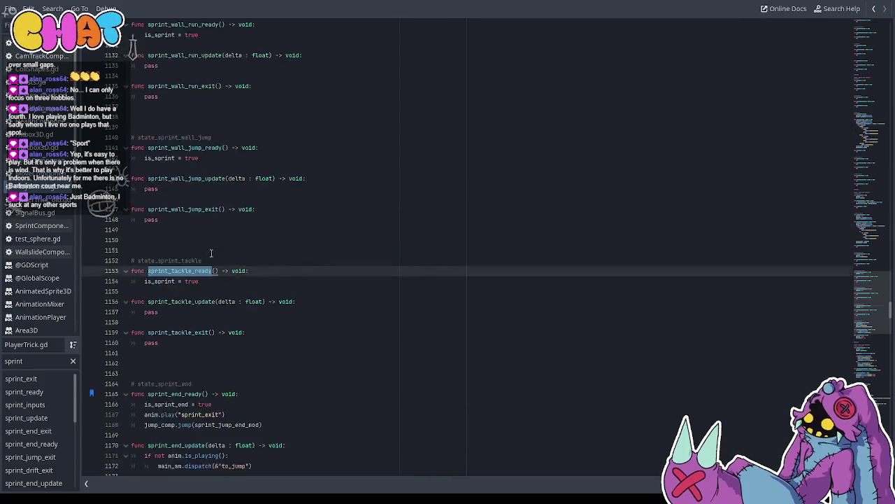
scroll(211, 253, up, 6)
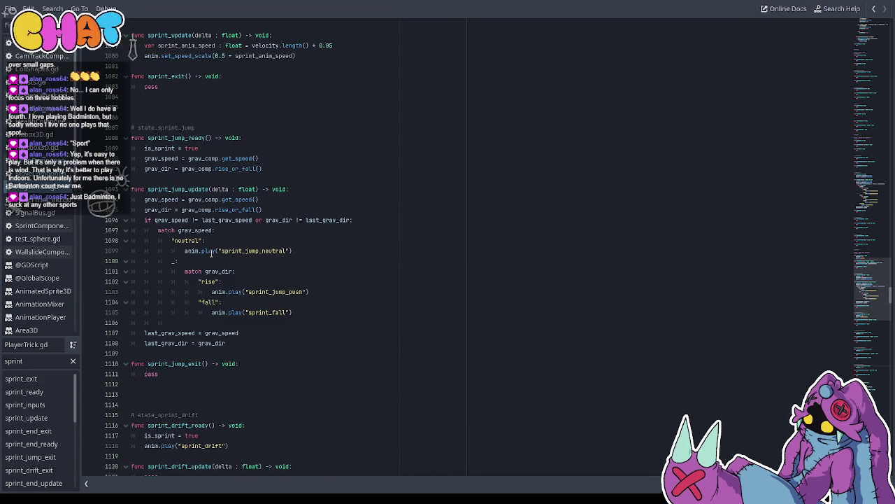
scroll(211, 253, up, 1)
scroll(225, 186, up, 1)
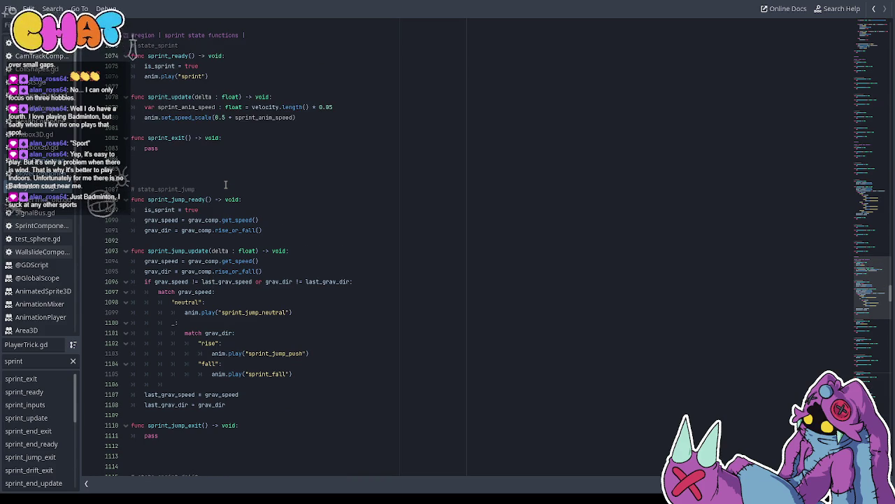
scroll(225, 185, down, 3)
scroll(213, 224, up, 4)
scroll(213, 224, up, 2)
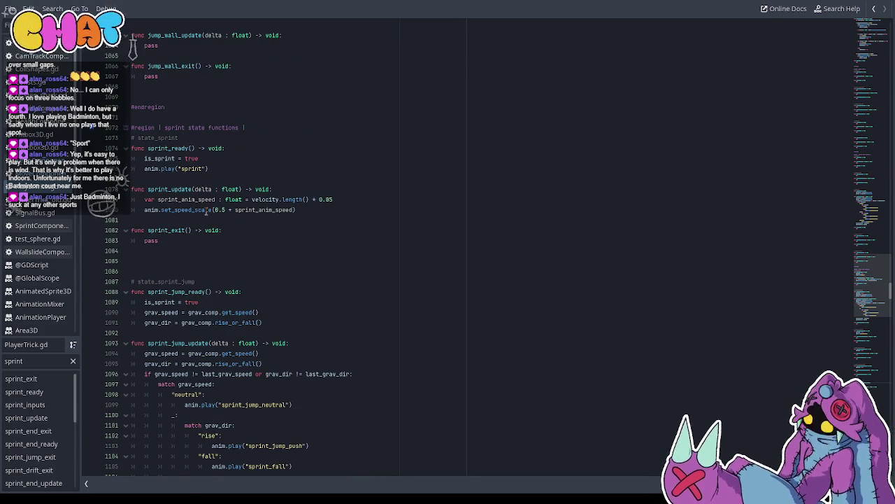
click(227, 168)
key(Return)
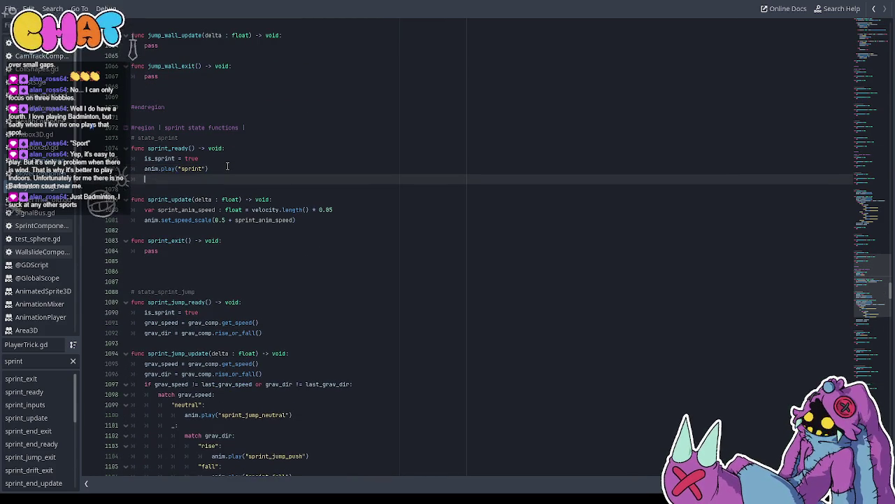
text(jum)
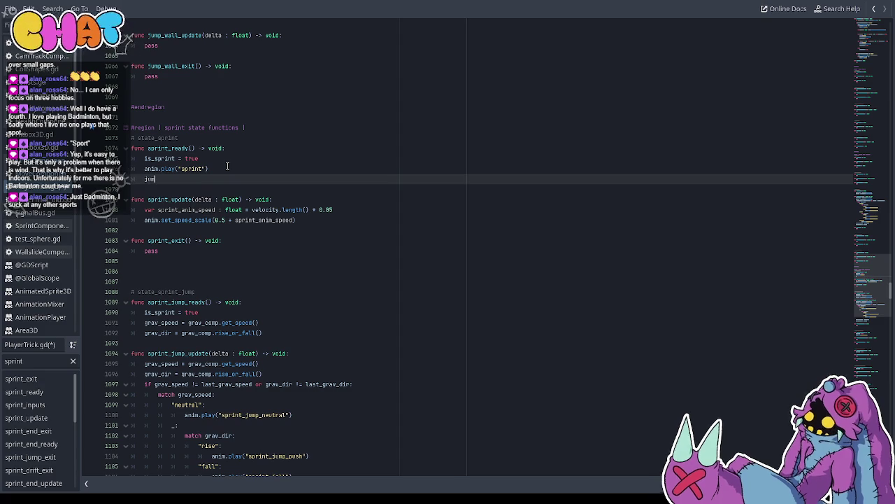
text(p_comp.reset)
key(Return)
key(ctrl+s)
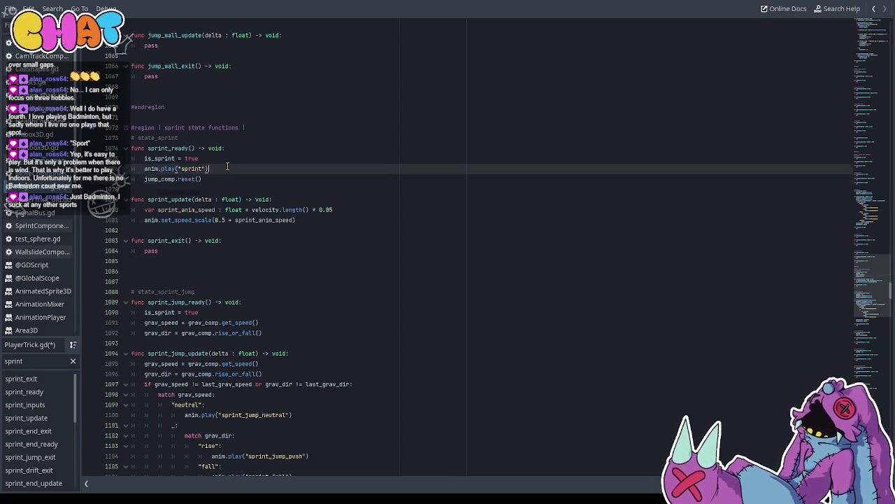
Copy the new jump_comp.reset() call and add it to sprint_drift_ready
scroll(222, 210, down, 15)
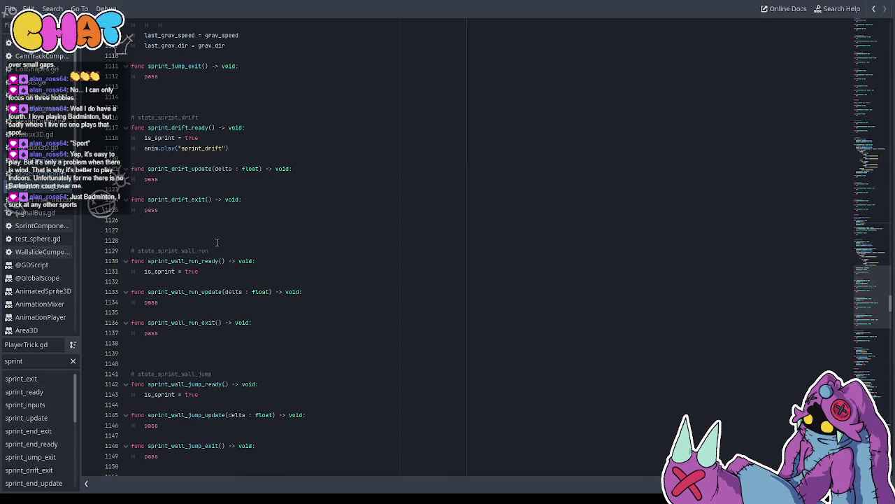
scroll(217, 238, up, 12)
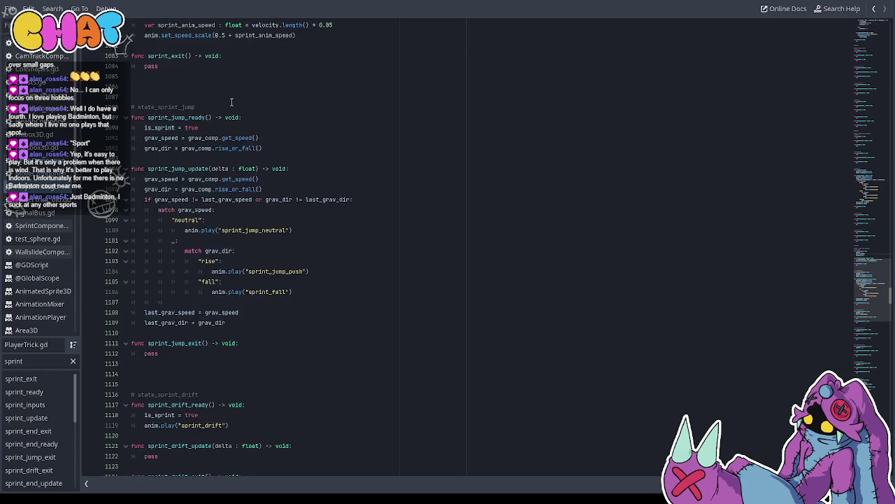
drag(210, 87, 146, 87)
key(ctrl+c)
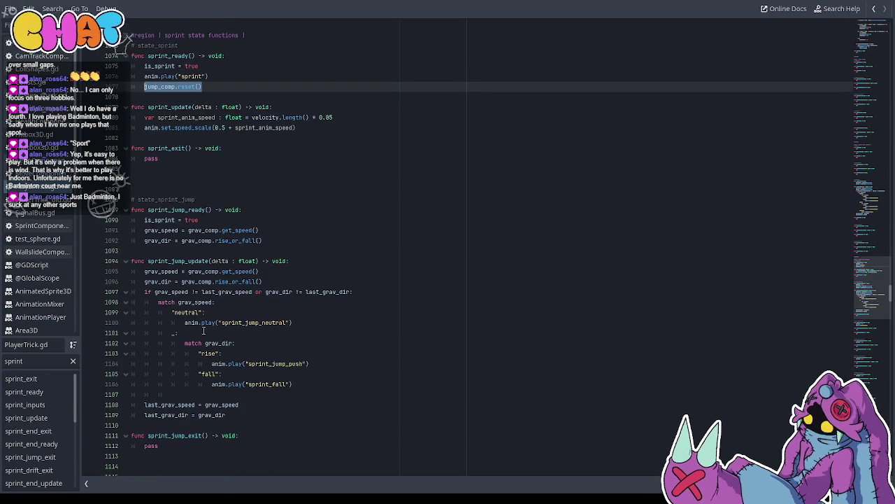
scroll(203, 280, down, 12)
scroll(204, 307, down, 2)
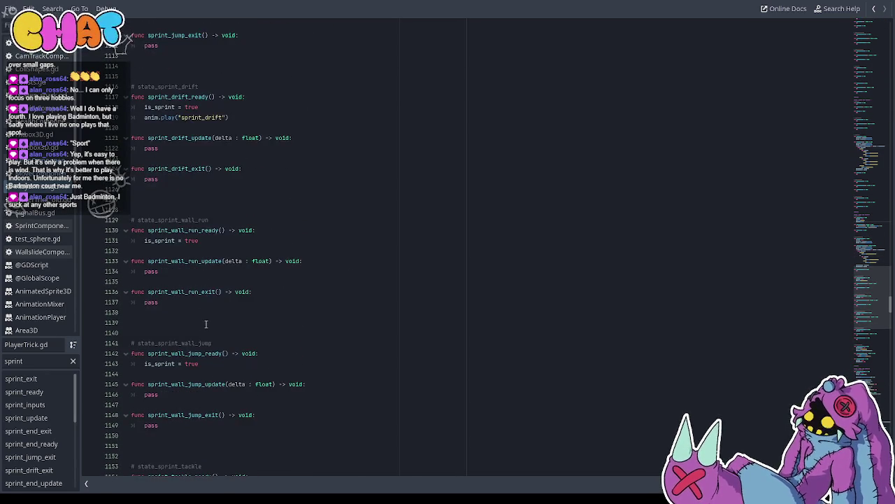
click(224, 206)
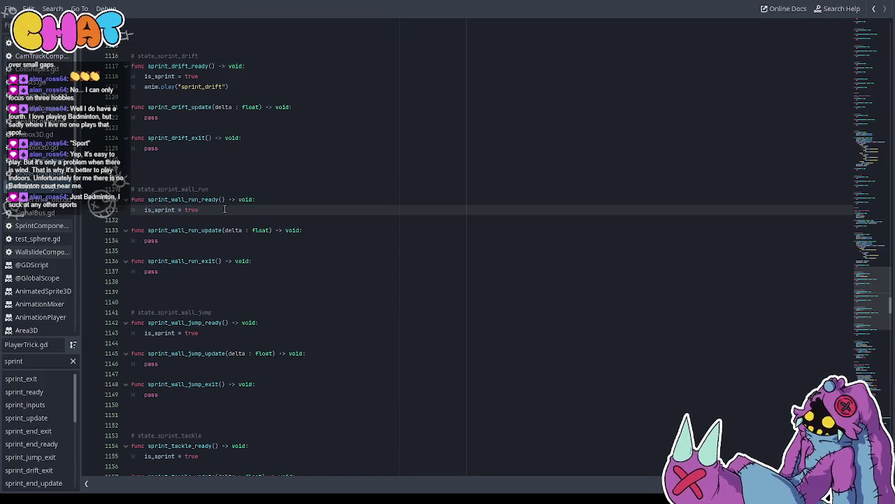
scroll(225, 206, up, 2)
click(241, 149)
key(Return)
text(jump_comp.reset())
Paste jump_comp.reset() below is_sprint = true in sprint_wall_run_ready
click(210, 280)
key(Return)
key(ctrl+v)
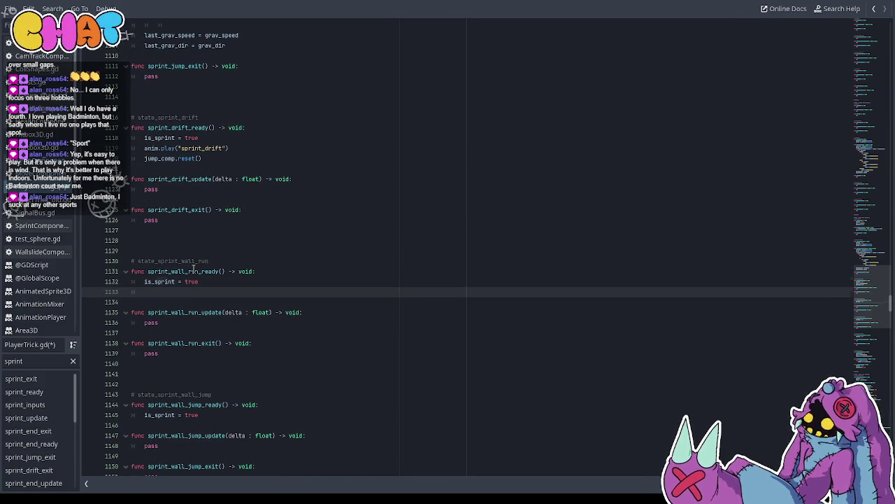
scroll(382, 416, down, 6)
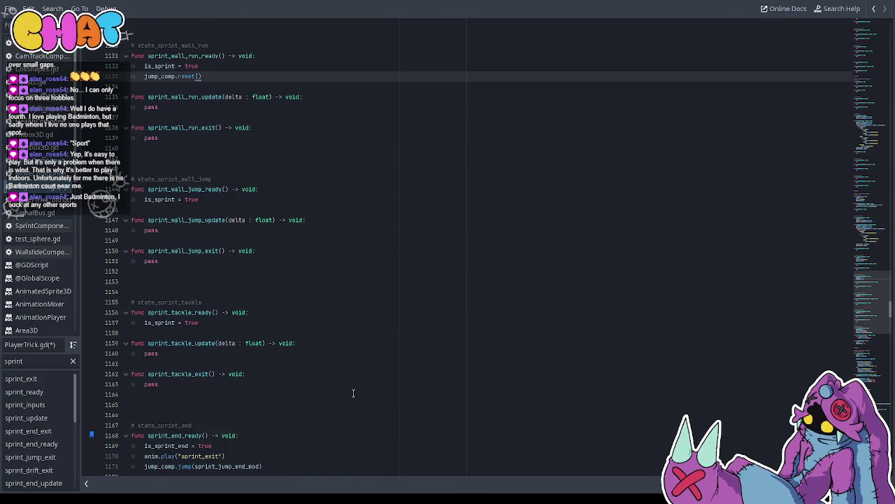
click(229, 262)
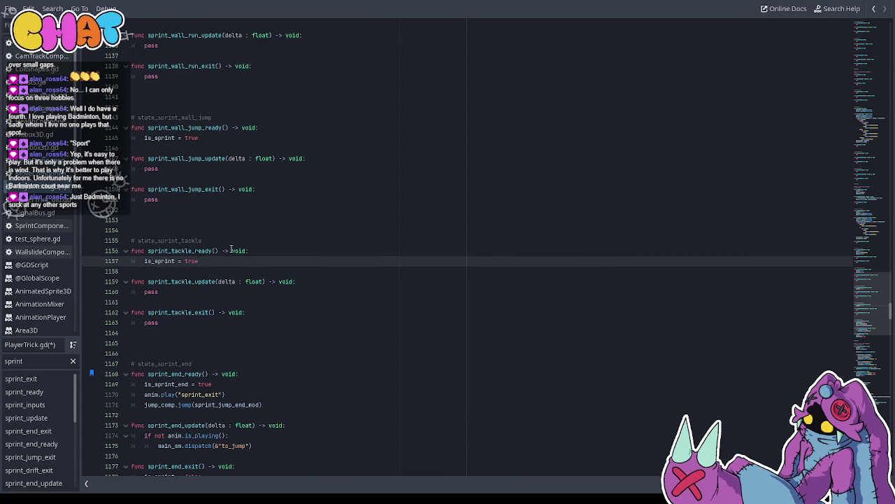
Place jump_comp.reset() above the jump_comp.jump call in sprint_end_ready
scroll(231, 250, down, 2)
scroll(235, 333, down, 1)
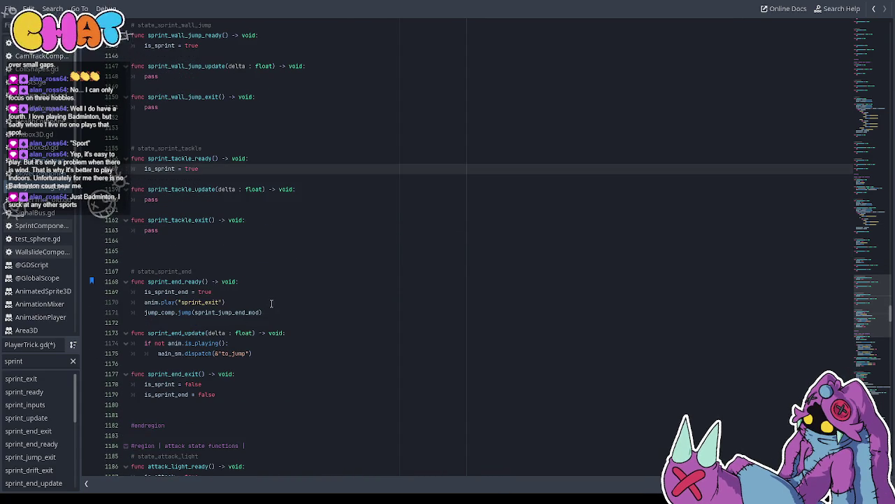
click(271, 312)
key(Return)
text(jump_comp.reset())
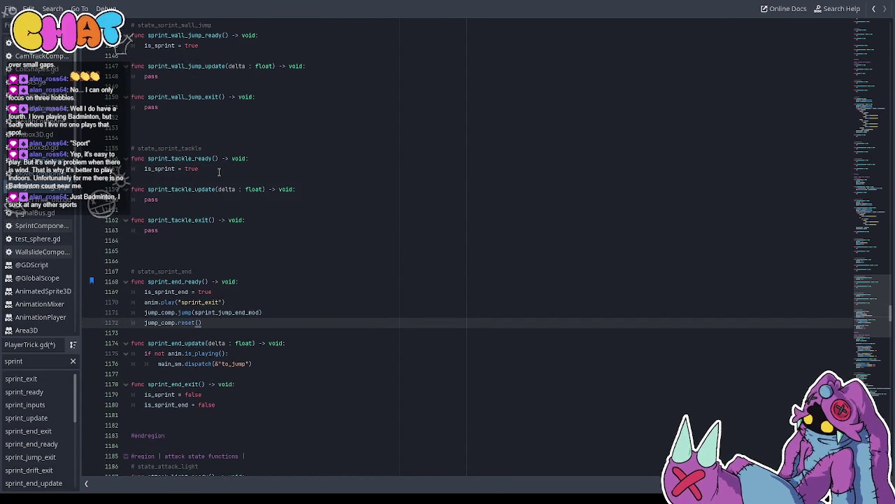
click(237, 293)
key(Down)
key(Return)
key(ctrl+v)
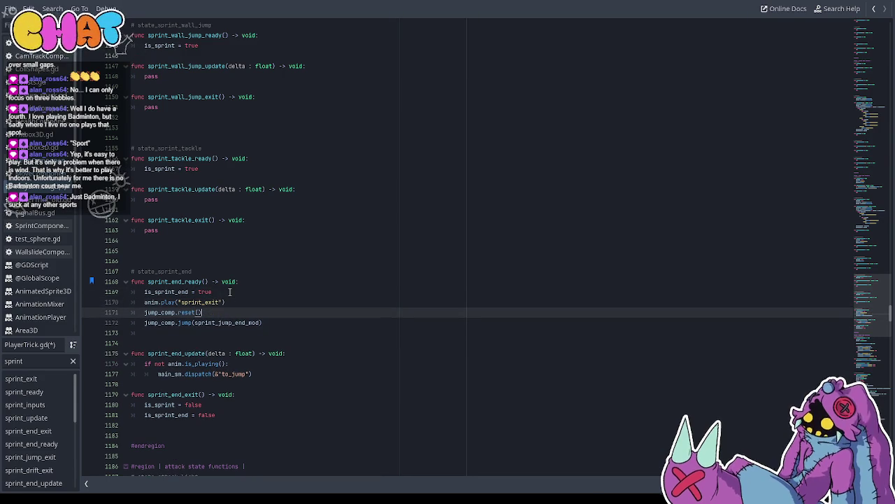
Delete the leftover empty line below the jump and return to the 3D view
click(184, 334)
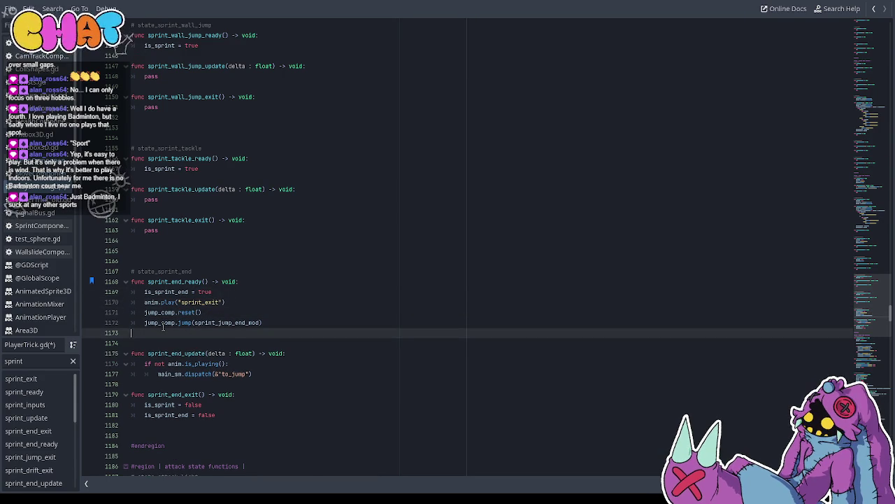
key(BackSpace)
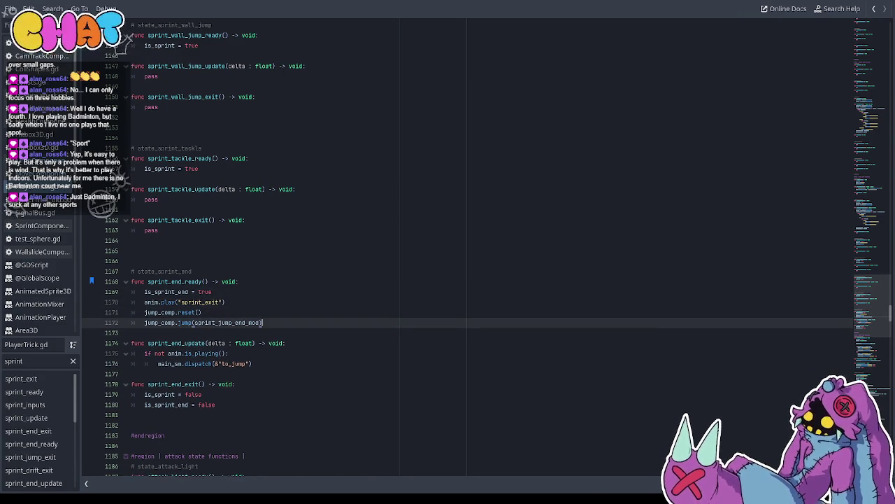
key(ctrl+F2)
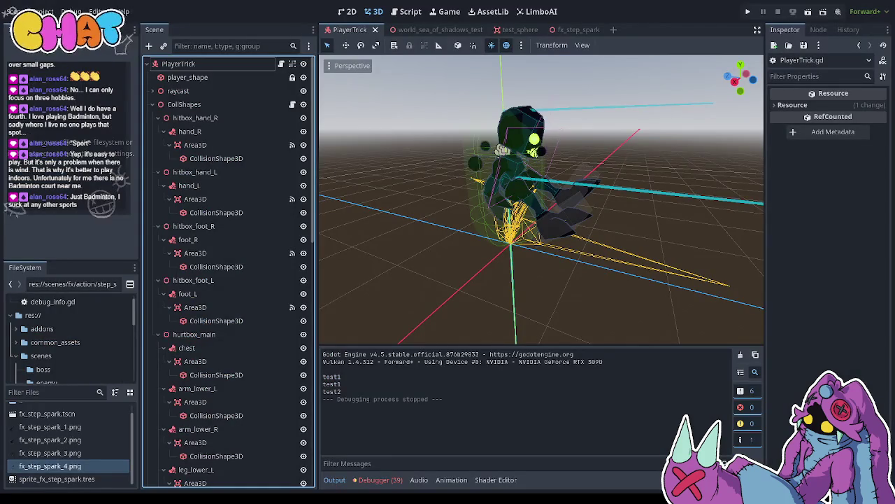
Run the project to playtest the character's running in-game
key(ctrl+F3)
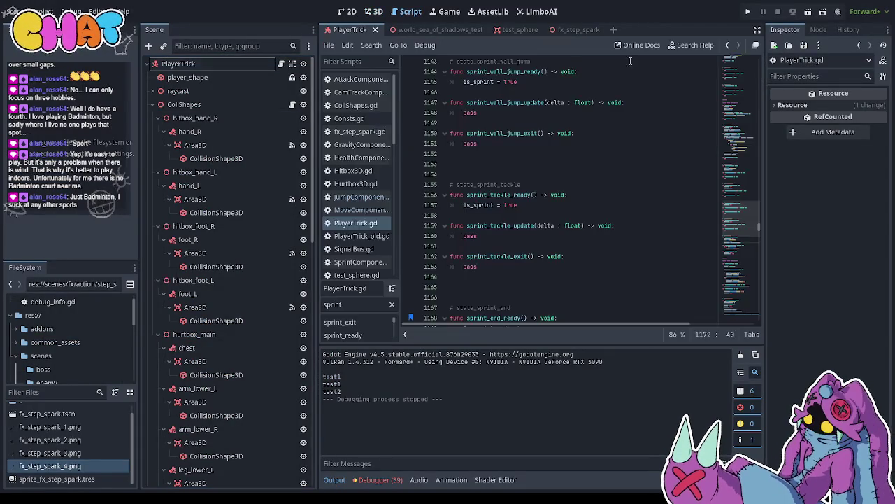
key(ctrl+F2)
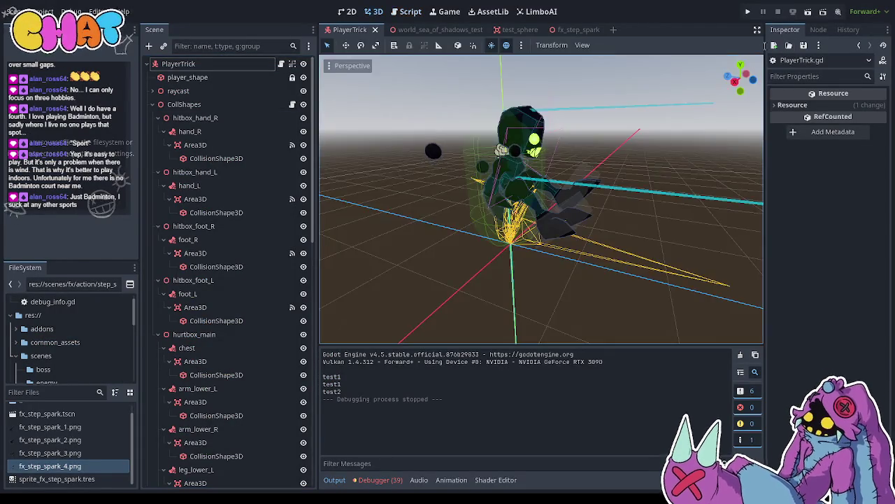
key(ctrl+F3)
key(ctrl+F2)
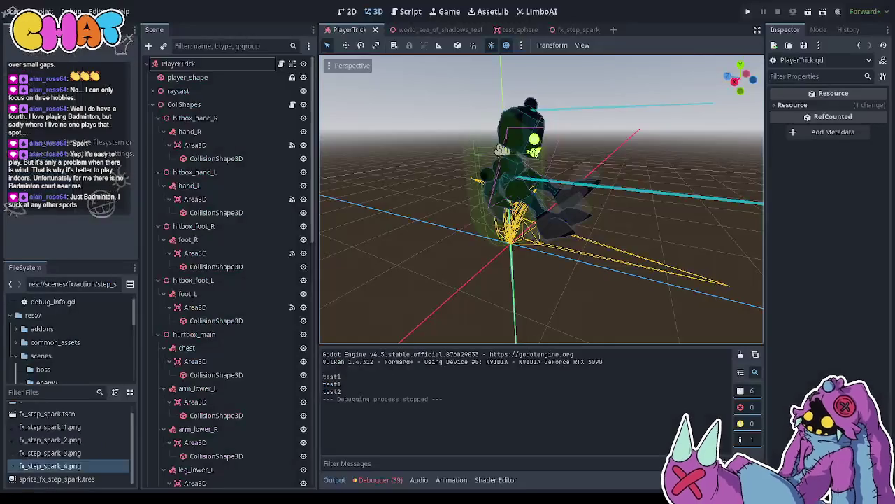
click(748, 11)
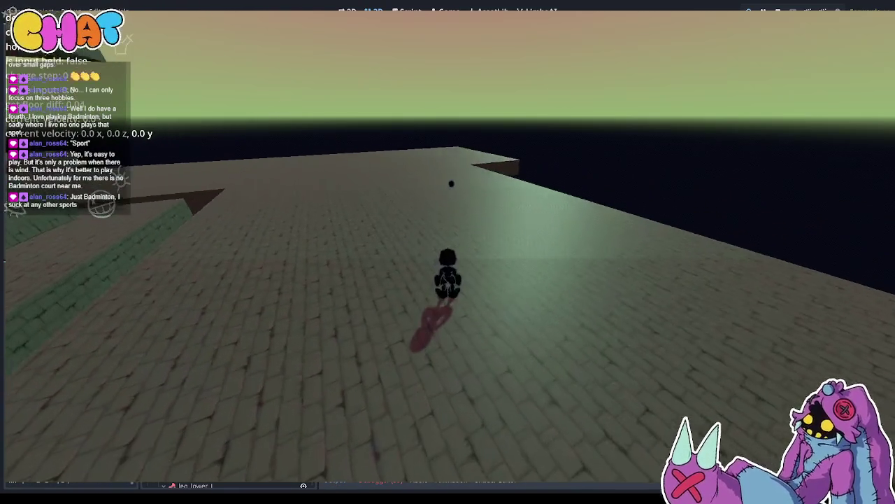
Stop the game with F8 and return to the PlayerTrick.gd script
key(F8)
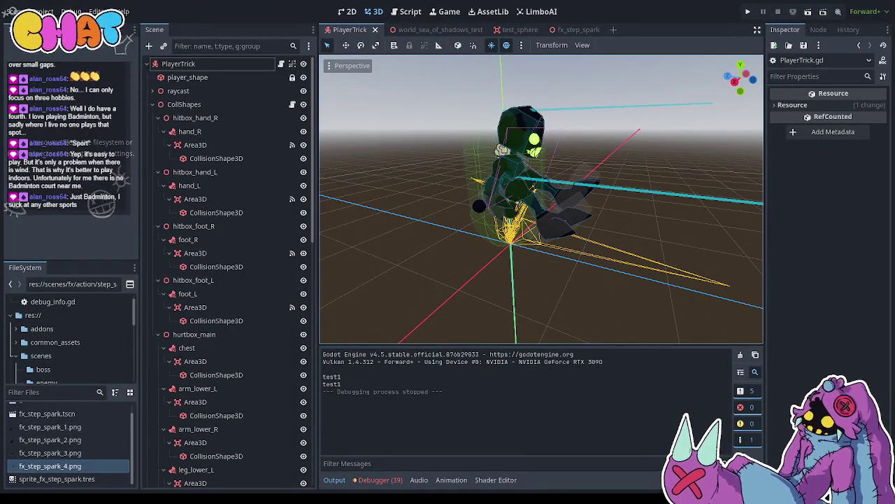
click(281, 64)
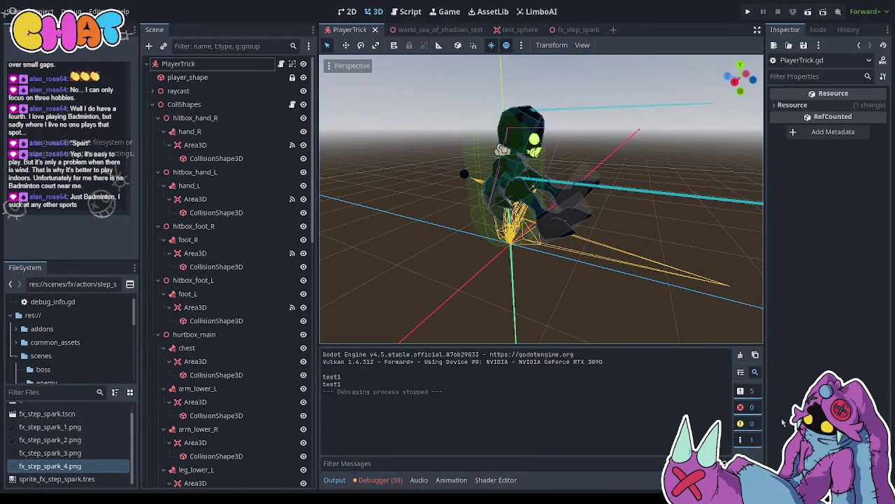
key(ctrl+F3)
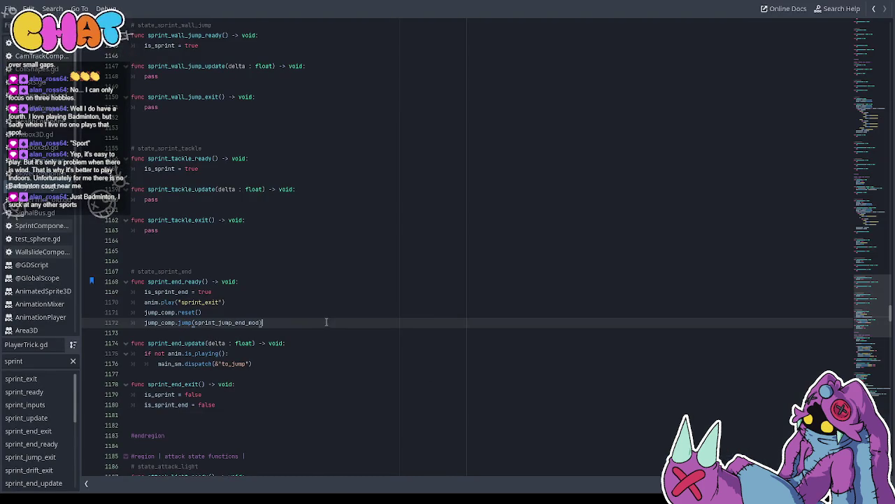
Move from the sprint_end functions back to the sprint_inputs function
click(258, 265)
scroll(262, 273, down, 3)
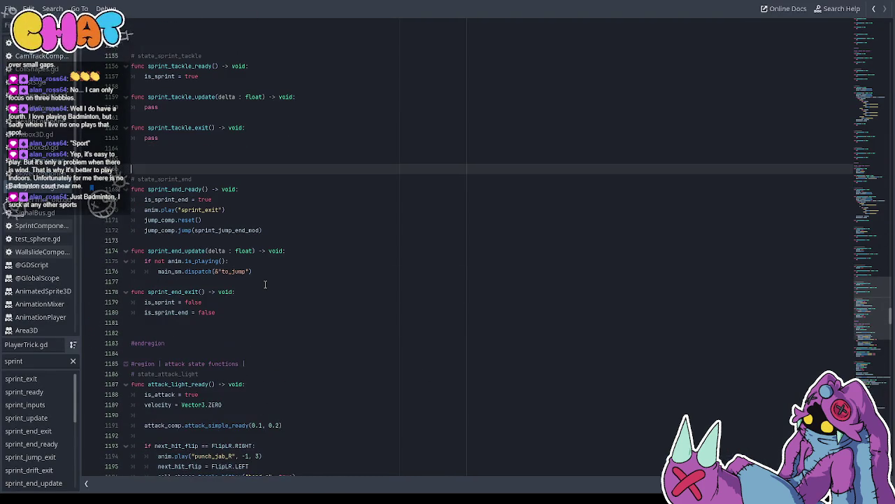
scroll(266, 283, up, 4)
scroll(266, 283, down, 3)
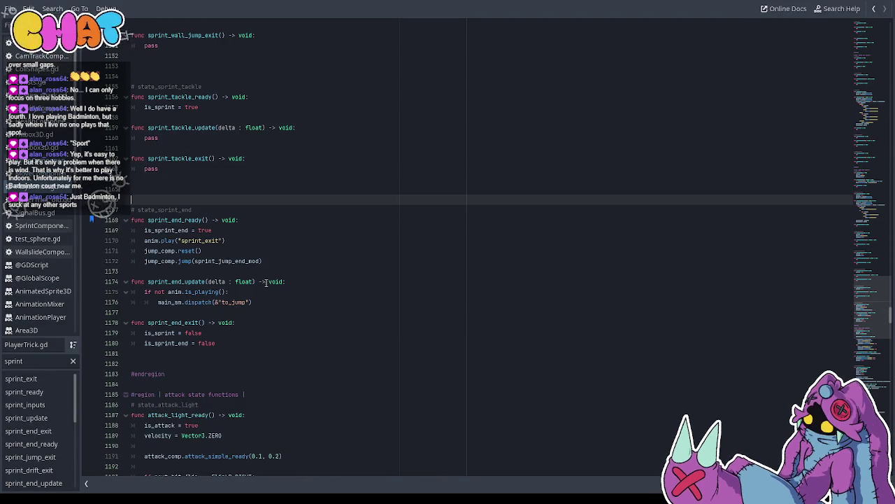
click(312, 280)
scroll(307, 278, up, 20)
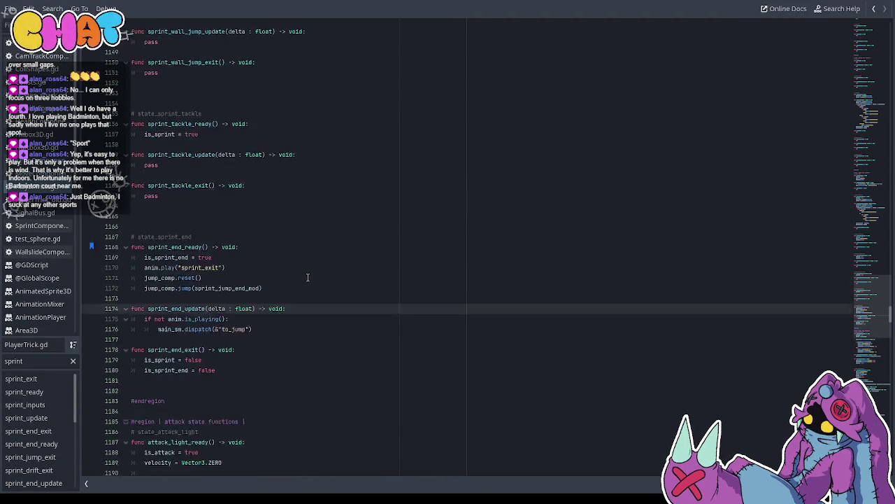
scroll(305, 277, up, 4)
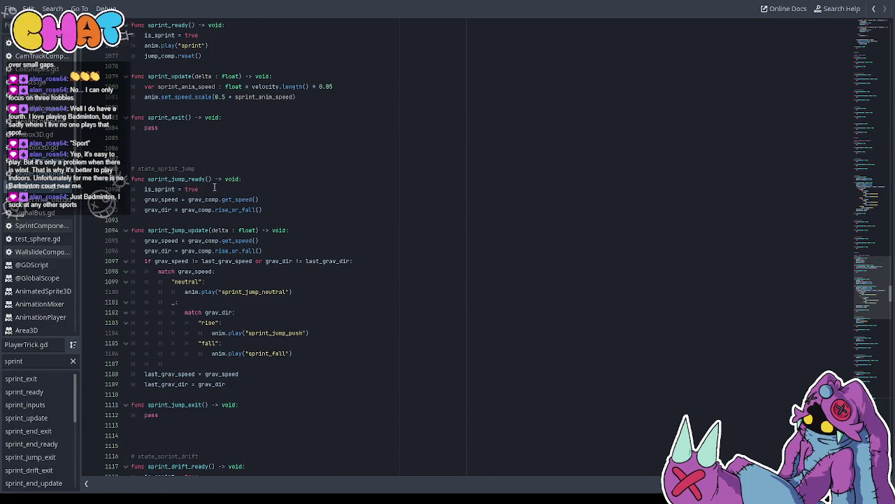
scroll(257, 241, up, 10)
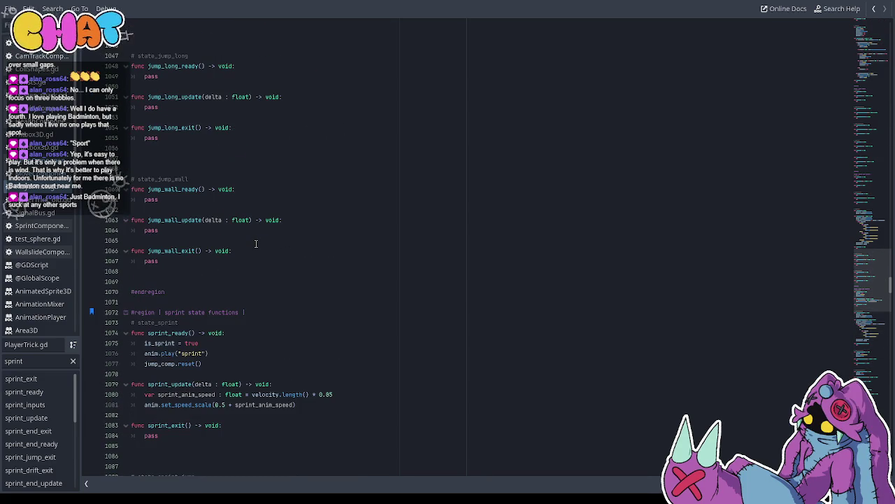
key(alt+Left)
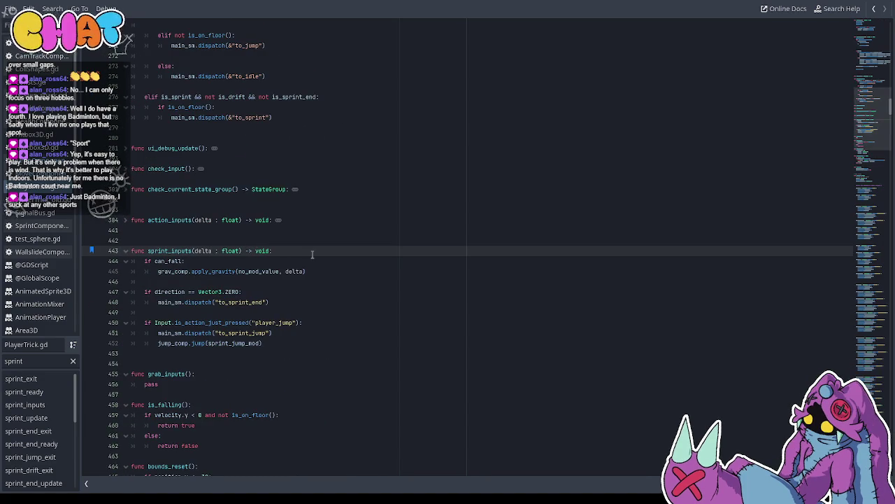
Add an if Input.is_action_just_released("player_dash") block dispatching to_sprint_end, and save
click(307, 343)
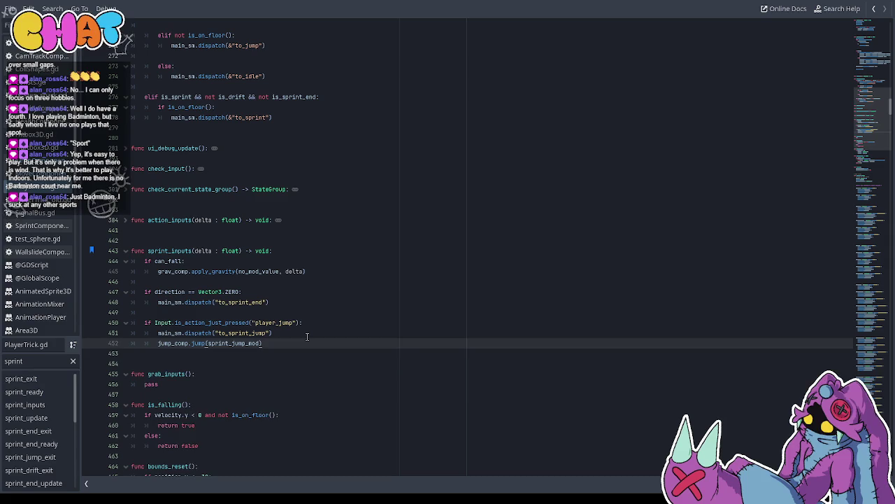
key(Return)
key(Return)
text(if Input.is_)
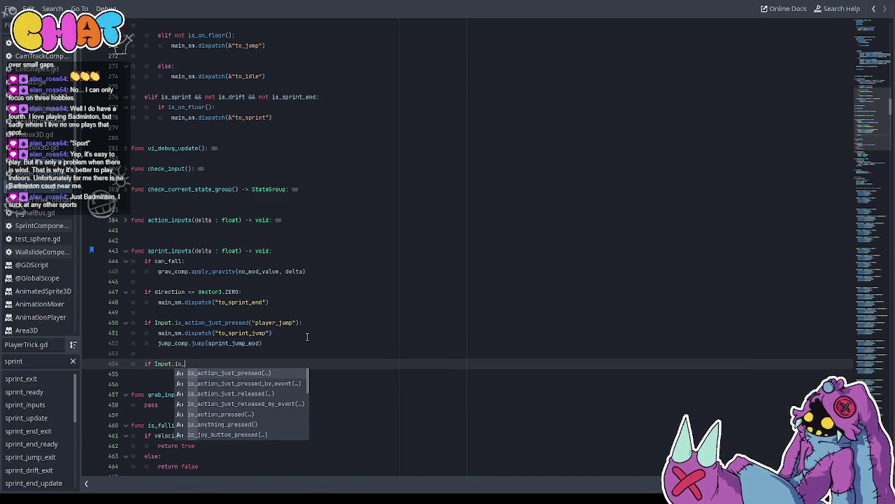
text(ac)
text(ust-)
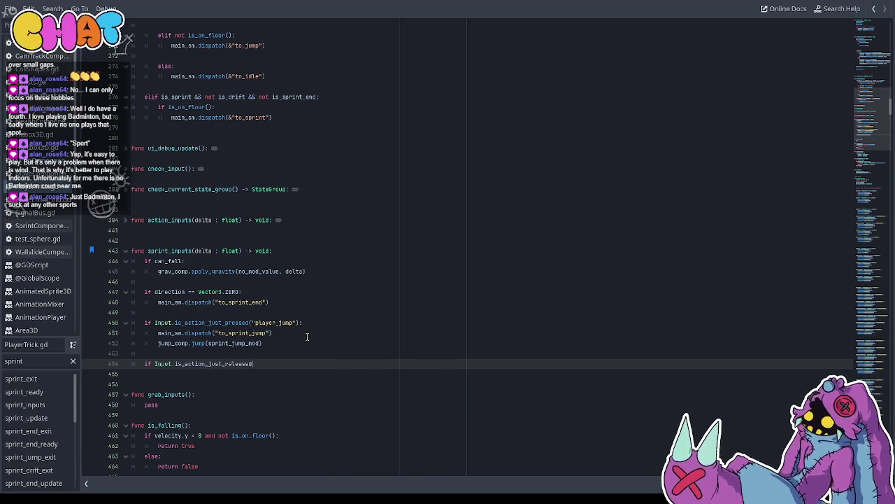
text(()
text(player_dash)
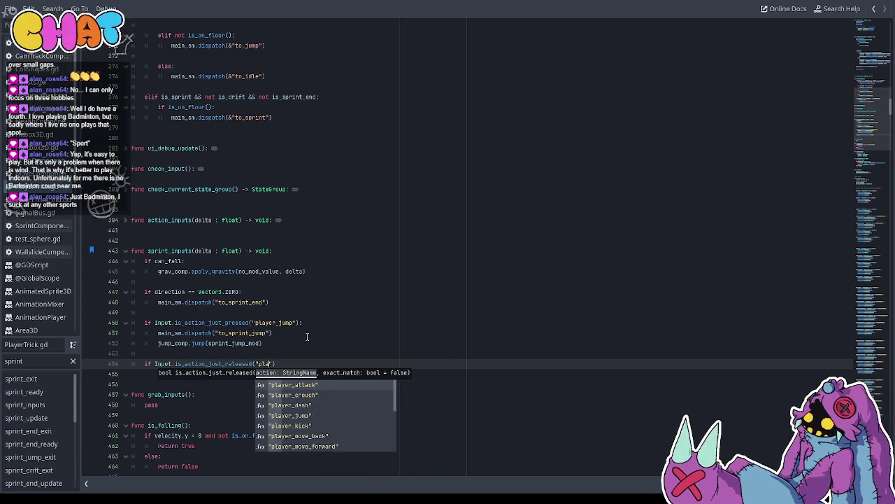
key(End)
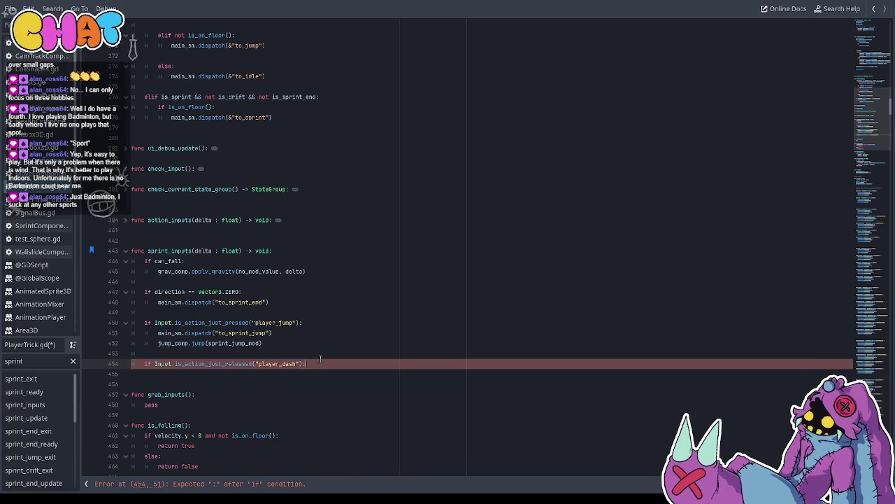
text(:)
key(Return)
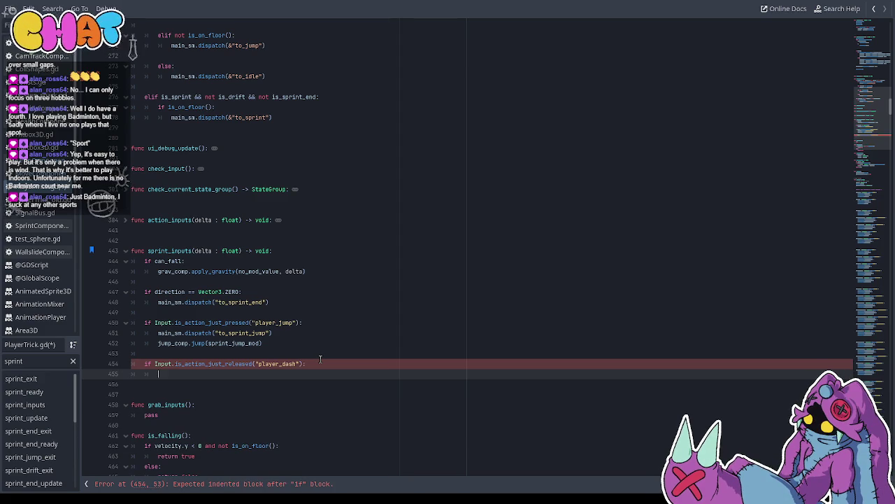
text(main_sm.)
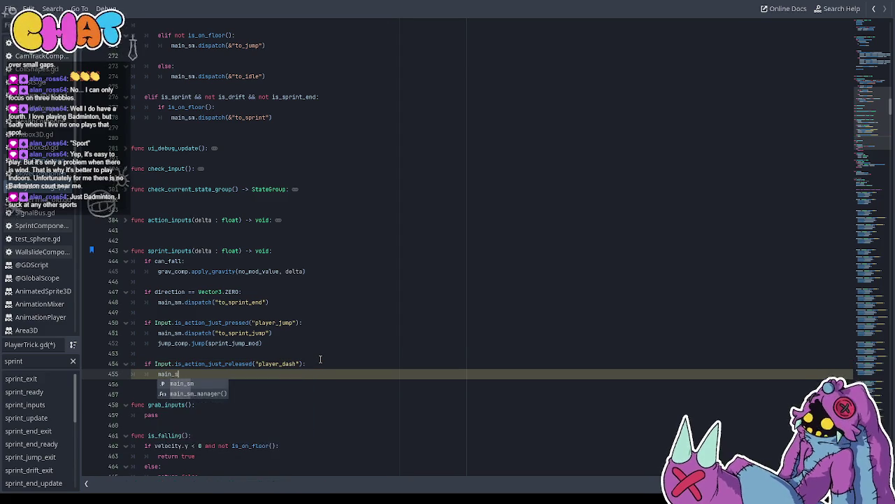
text(dispatch)
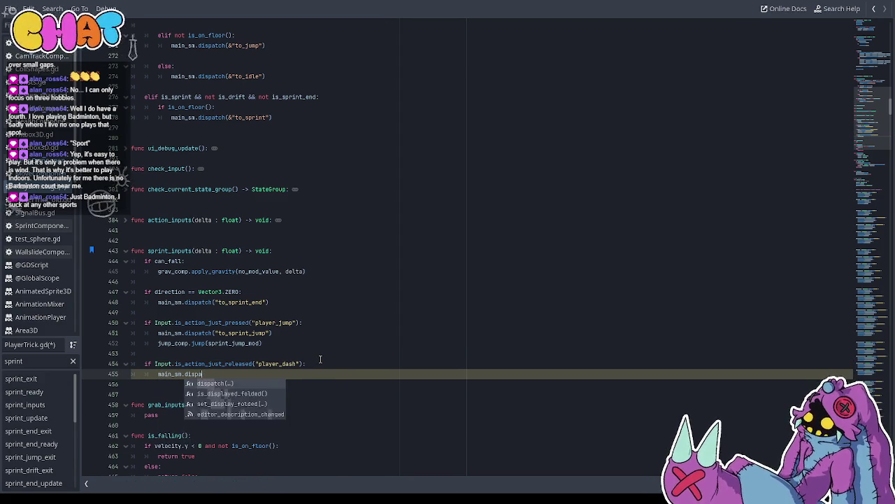
key(Return)
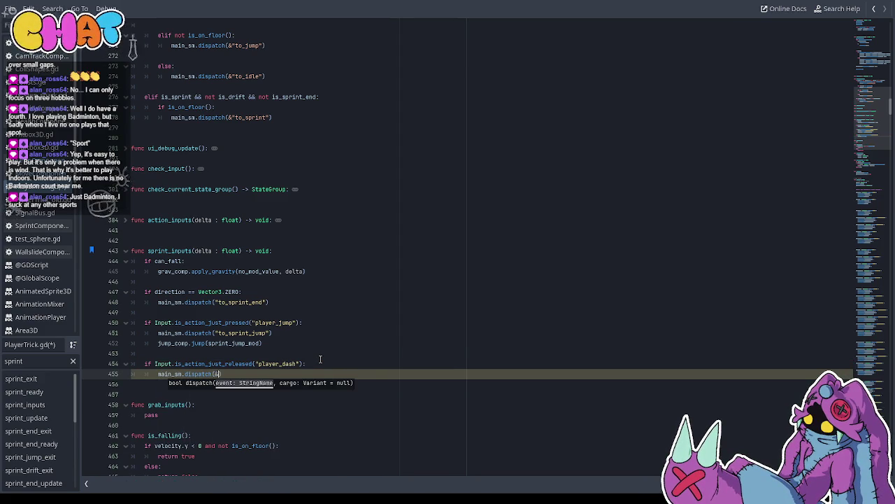
text(to)
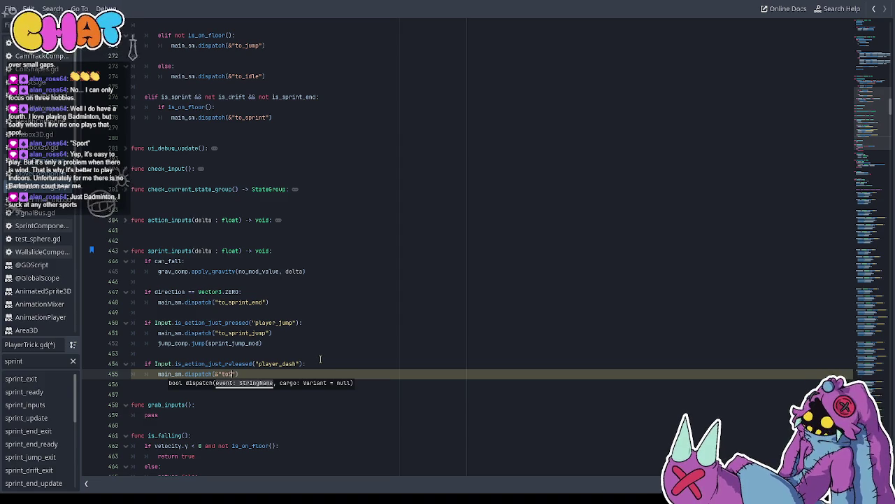
text(_s)
text(print_e)
text(nd)
key(ctrl+s)
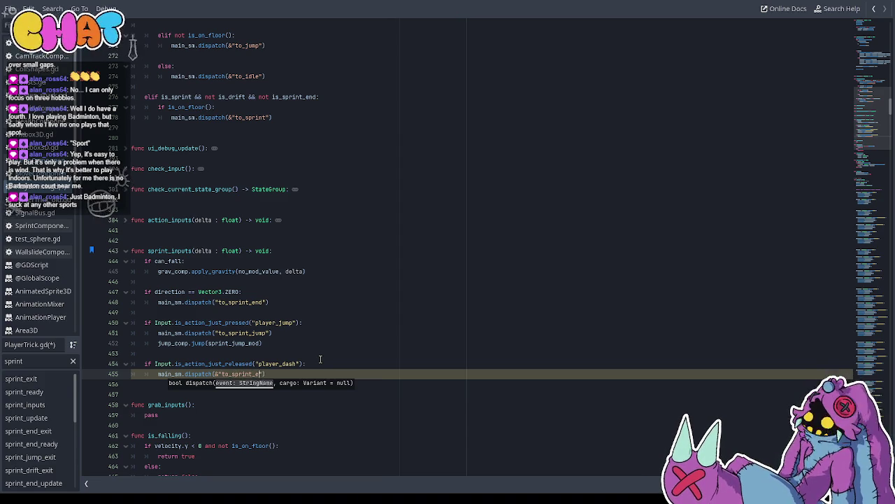
click(320, 359)
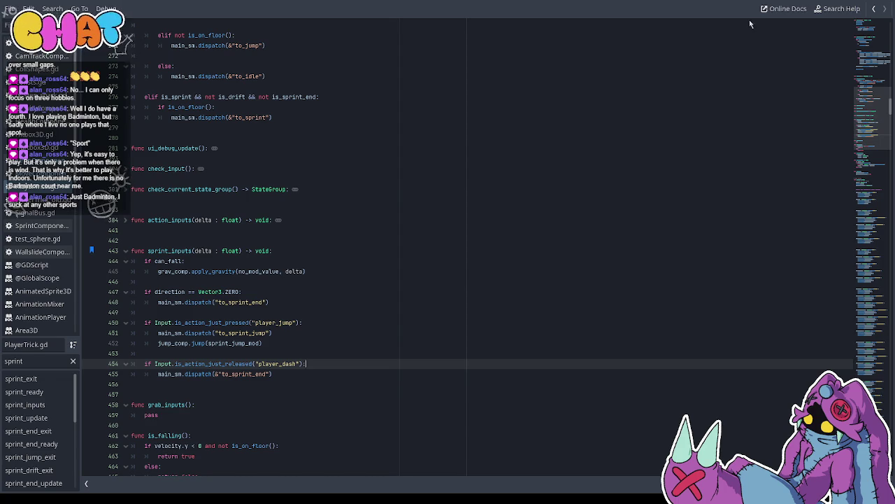
key(alt+Tab)
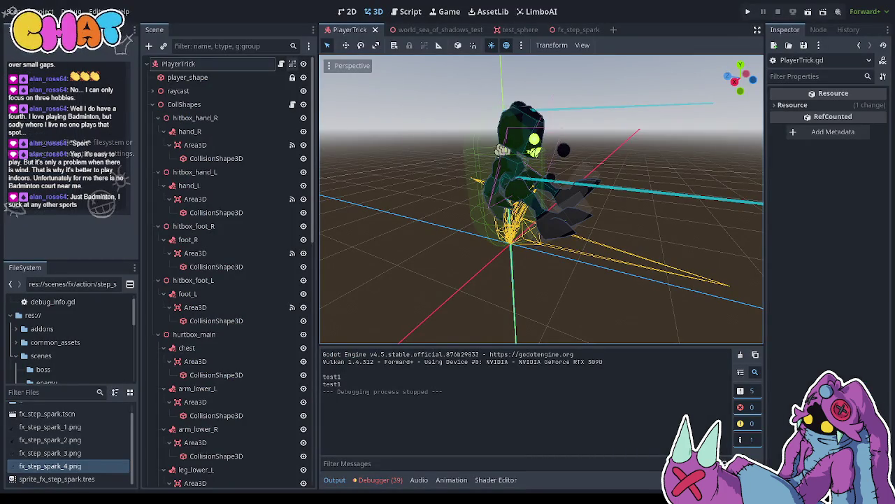
Float the script editor in its own window and run the project with F5
key(ctrl+F3)
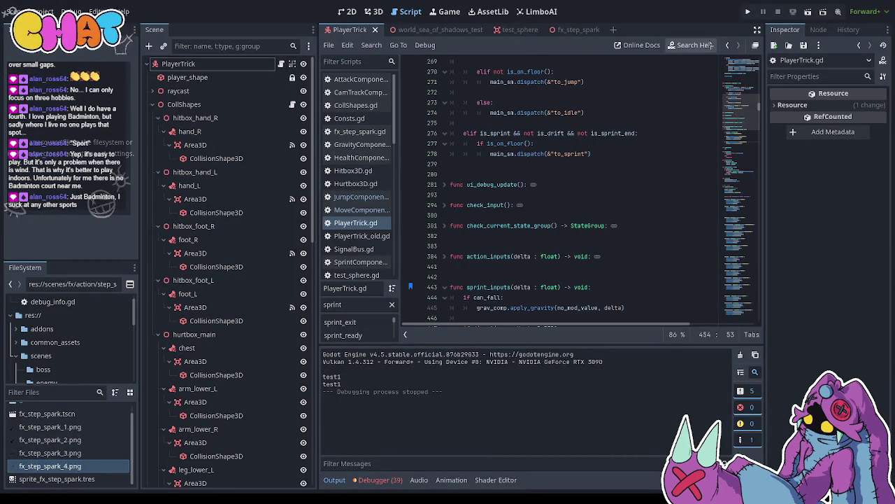
click(755, 46)
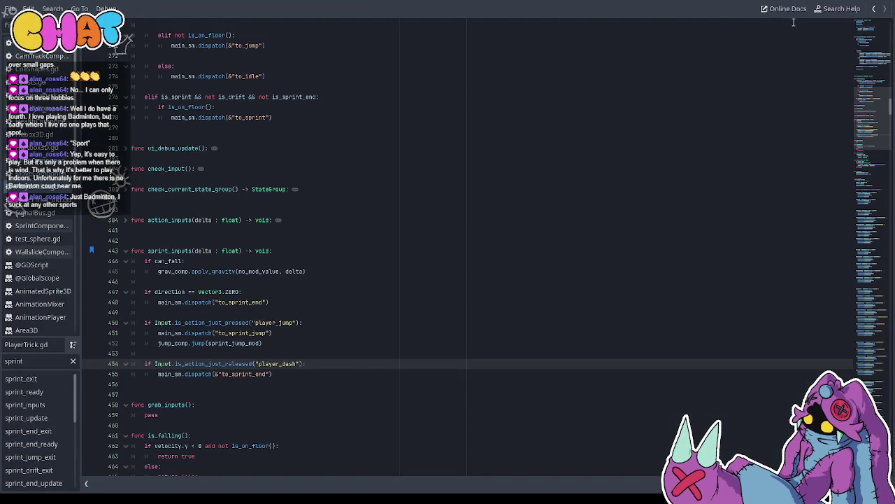
key(alt+Tab)
key(F5)
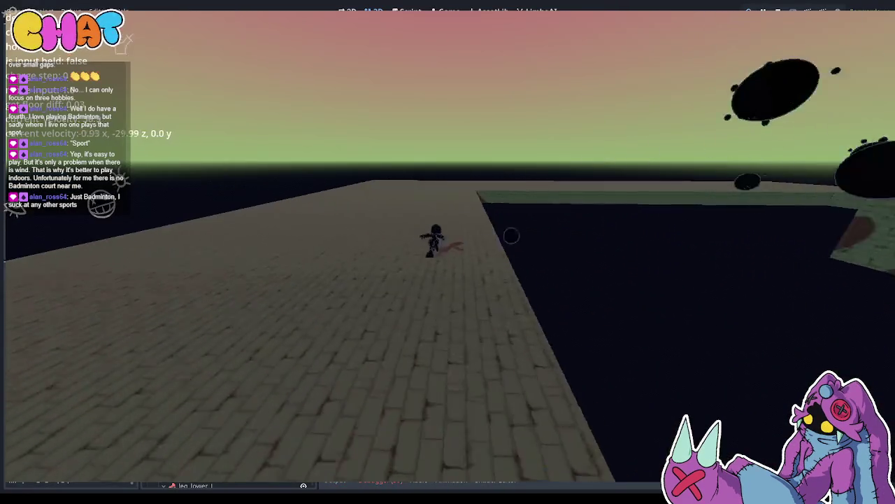
Run and jump along the brick path toward the tower, then across the round brick platform
key(w)
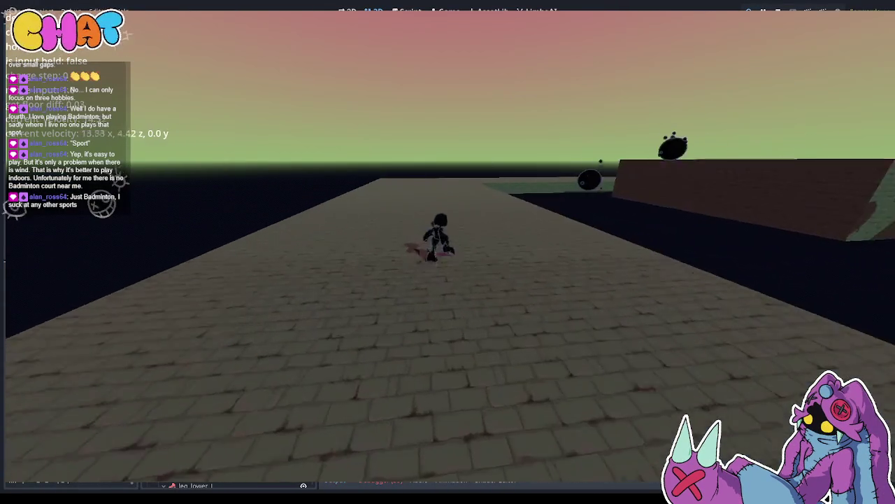
key(space)
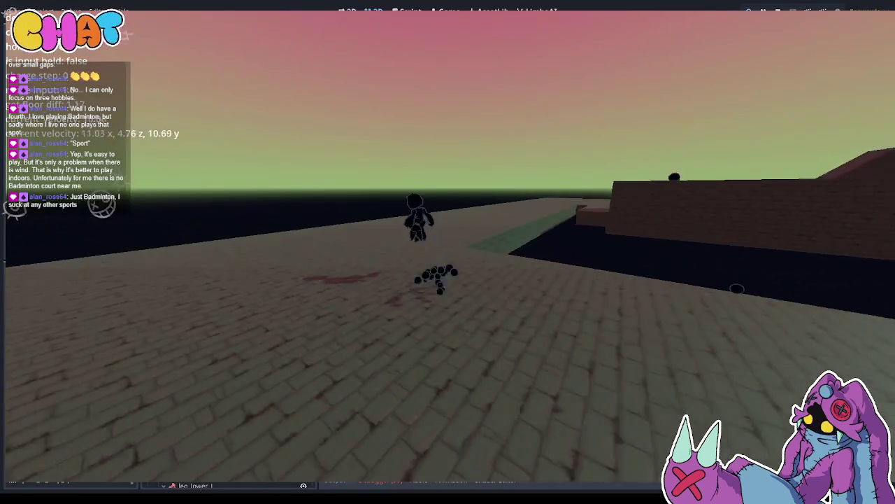
key(w)
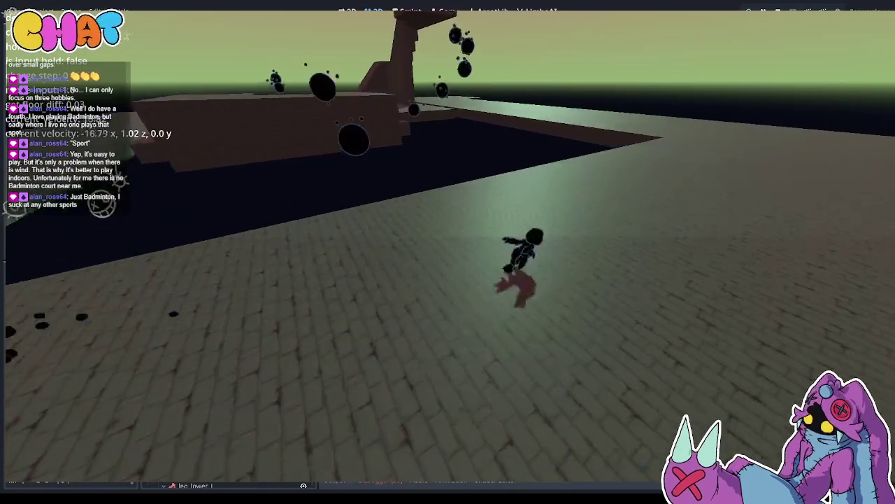
key(w)
key(w)
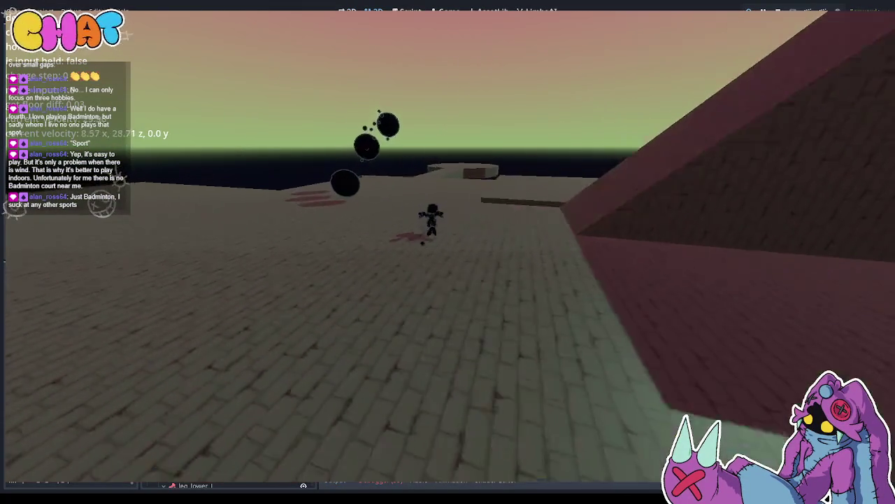
key(w)
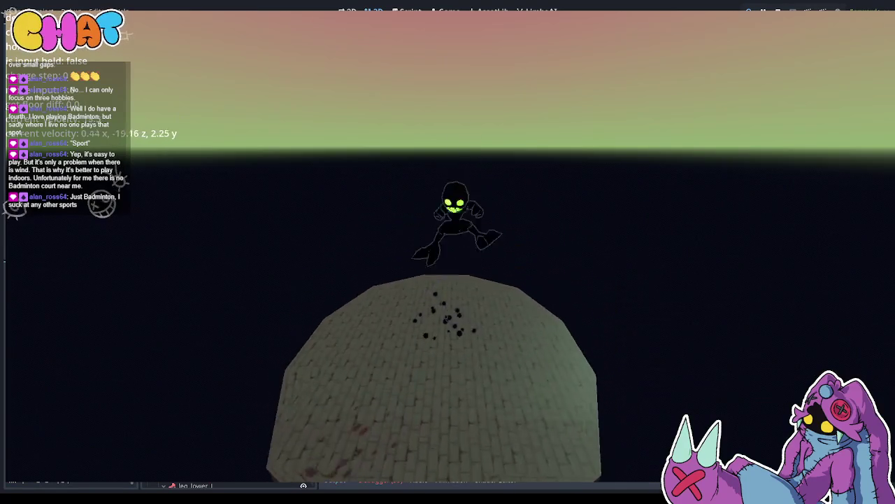
key(w)
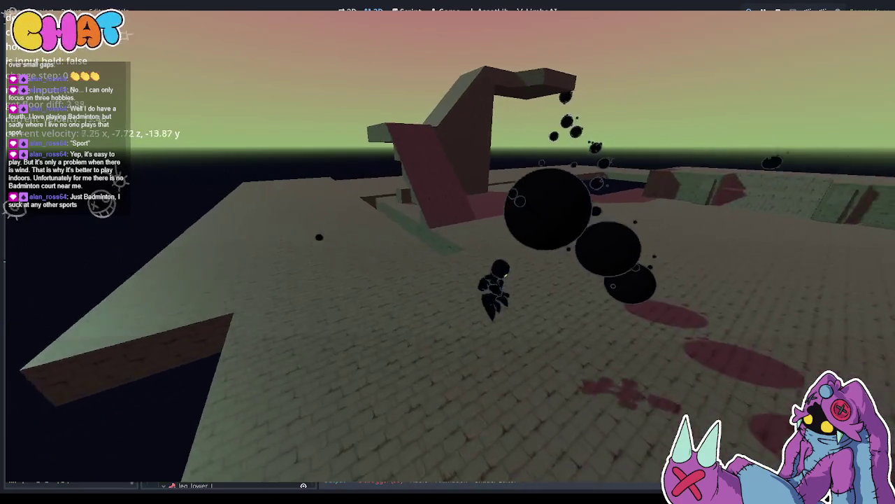
key(w)
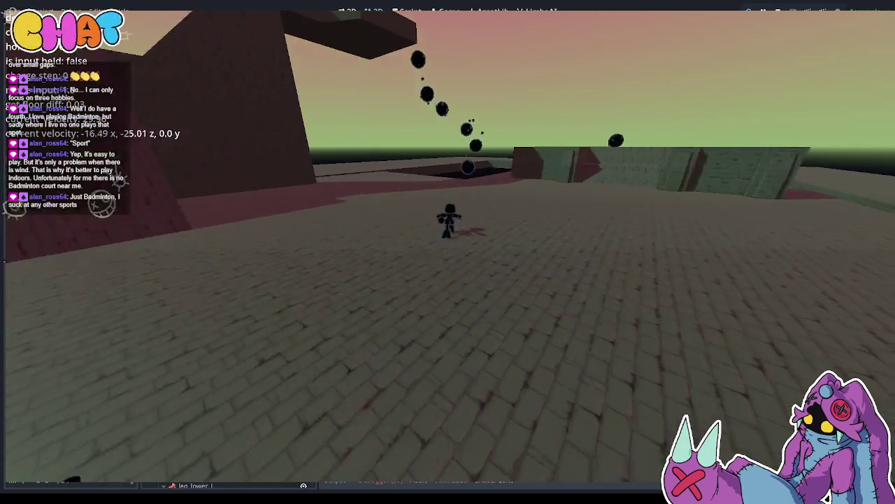
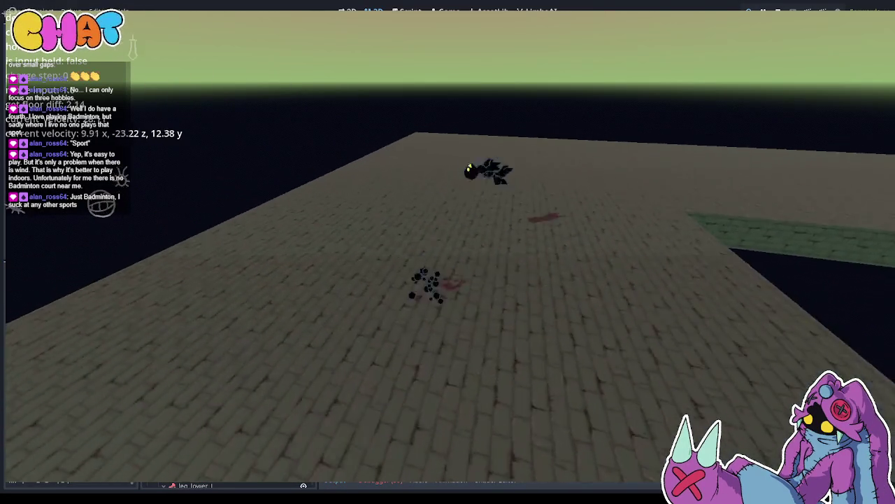
Stop the game, select the PlayerTrick root and open PlayerTrick.gd at sprint_inputs
key(F8)
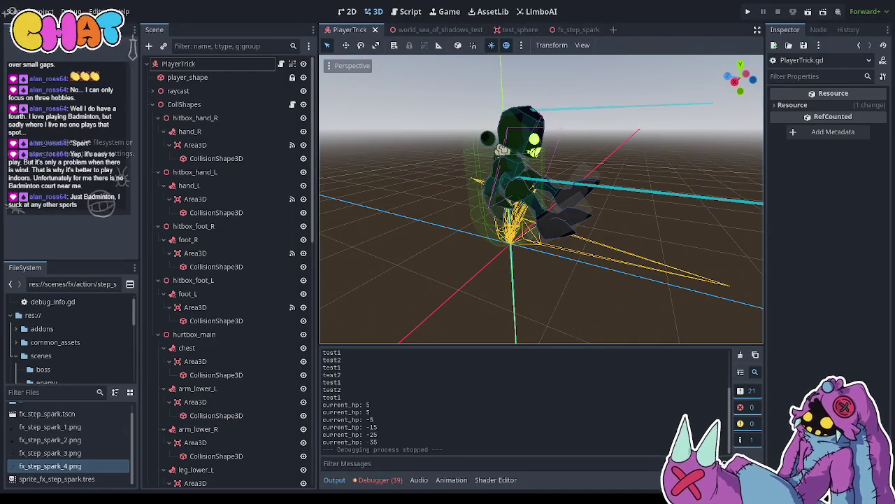
click(280, 63)
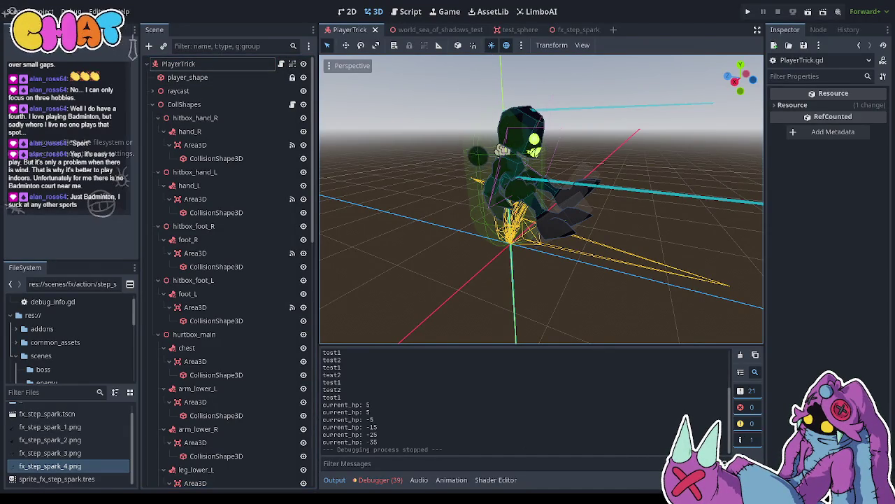
key(ctrl+F3)
click(283, 275)
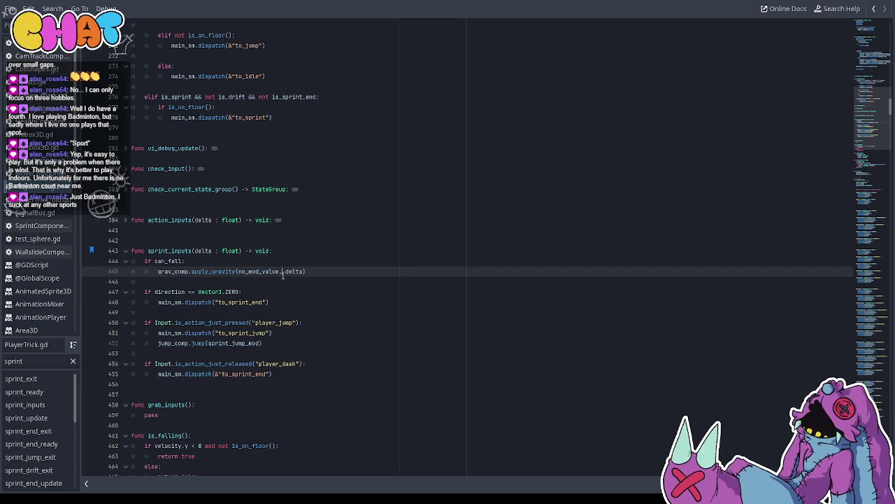
Add a new line below the to_sprint dispatch on line 278 of main_sm_manager
scroll(283, 275, down, 1)
scroll(281, 301, up, 4)
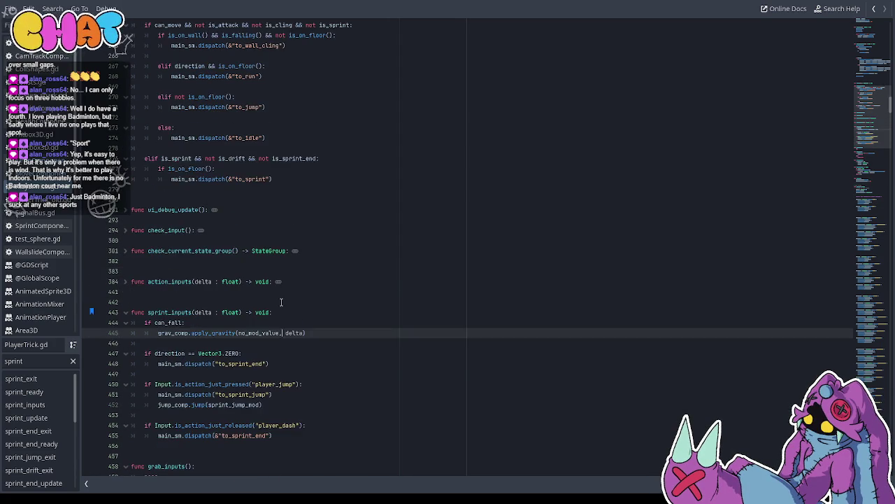
scroll(303, 286, up, 1)
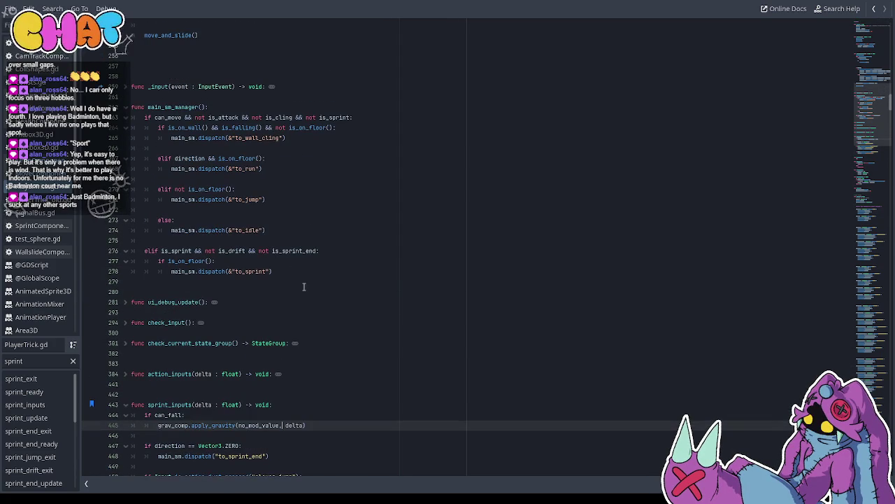
click(299, 279)
click(299, 269)
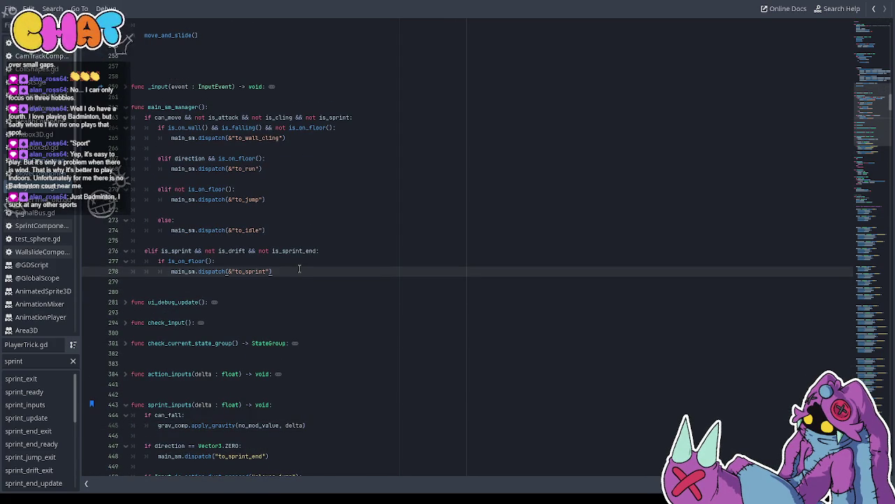
key(Return)
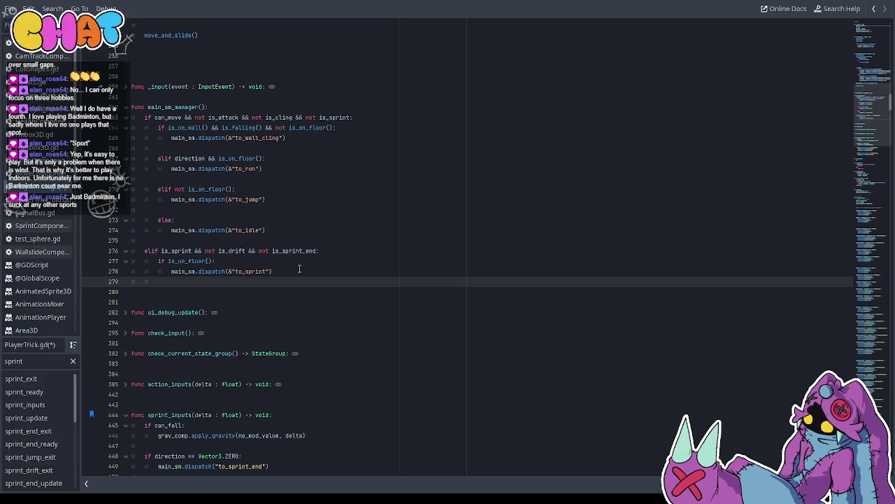
key(Return)
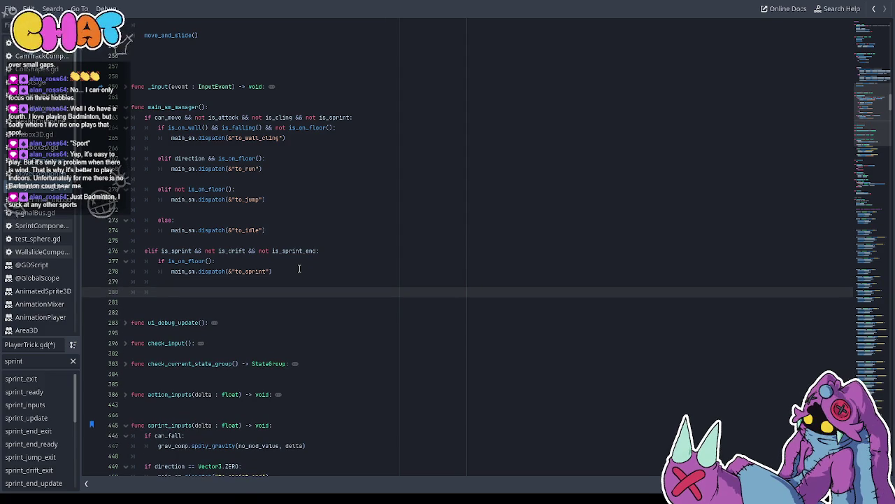
key(ctrl+z)
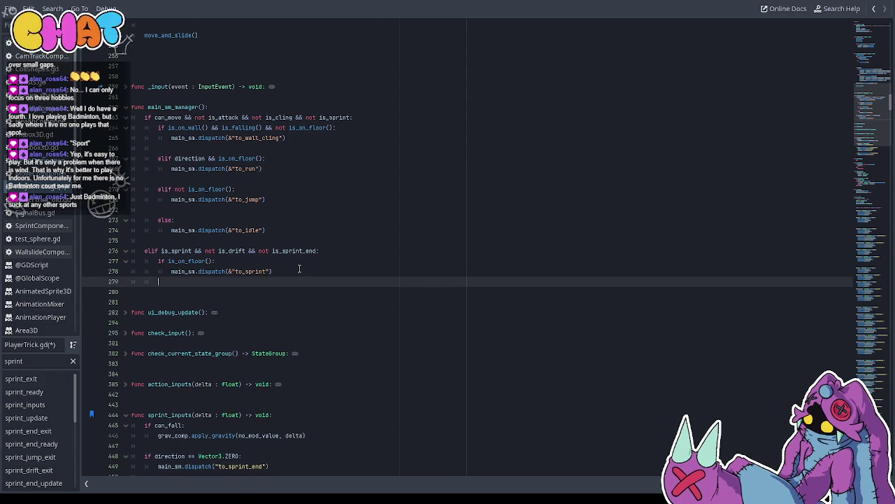
key(Return)
Write the airborne branch: elif not is_on_floor(): main_sm.dispatch(&"to_sprint_jump")
text(elf)
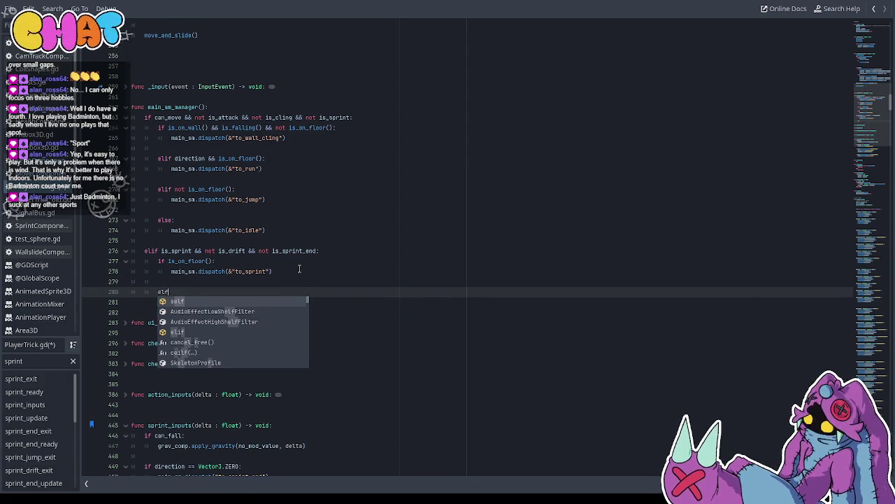
key(BackSpace)
text(if not i)
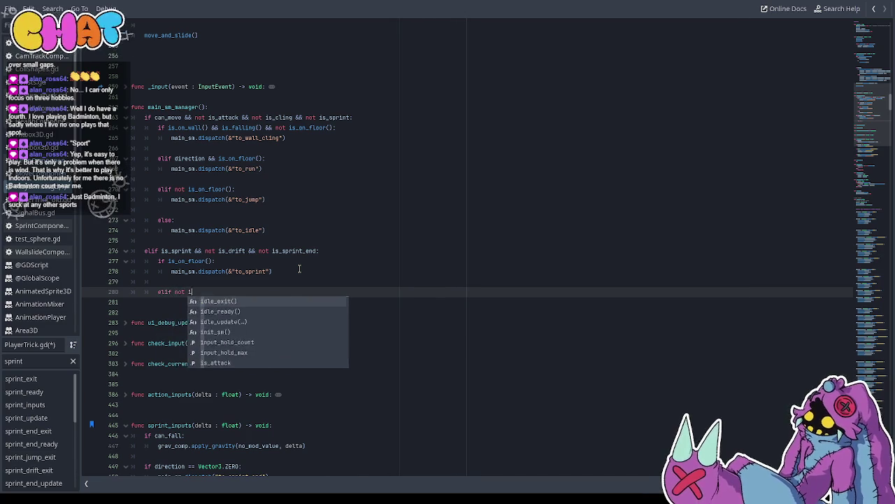
text(s_)
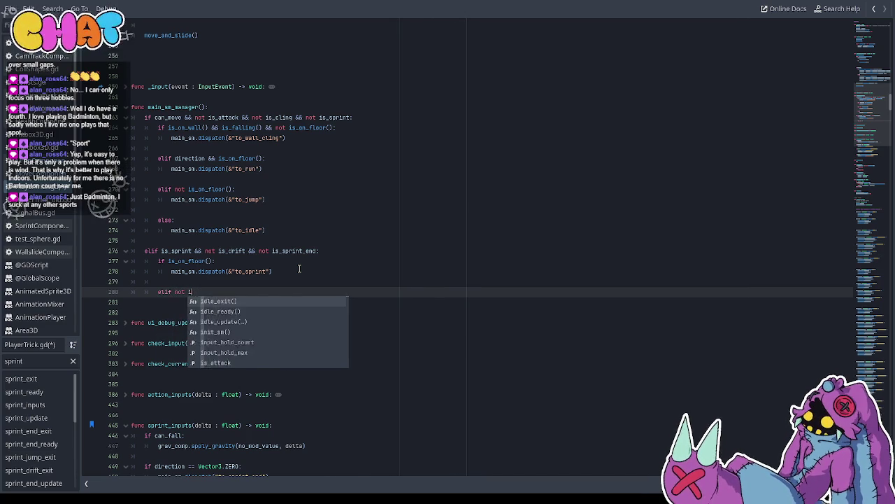
key(BackSpace)
key(BackSpace)
key(BackSpace)
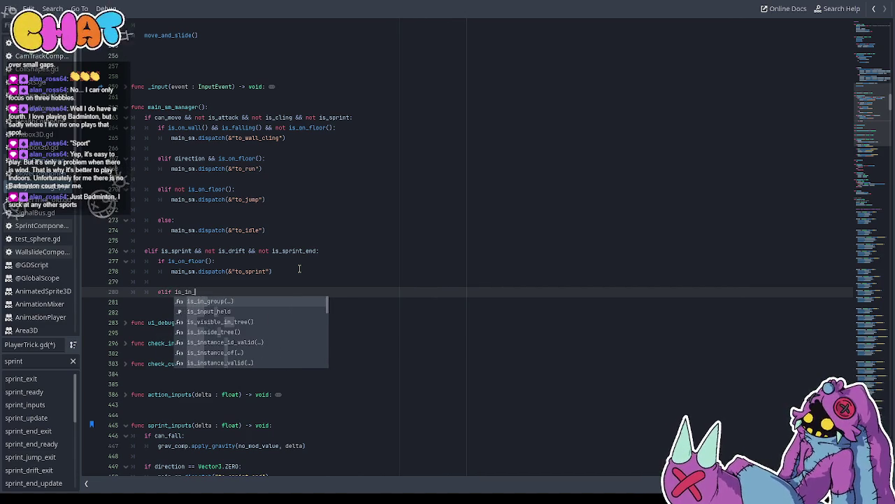
text(_air)
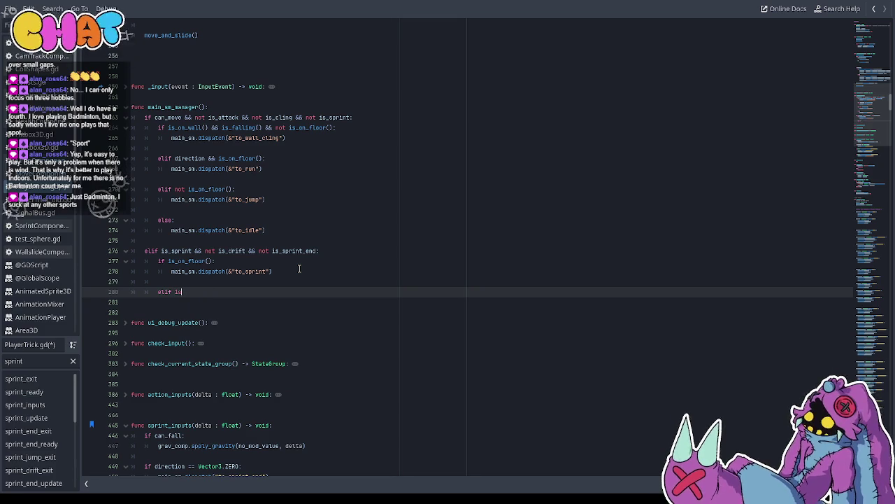
text(t is_o)
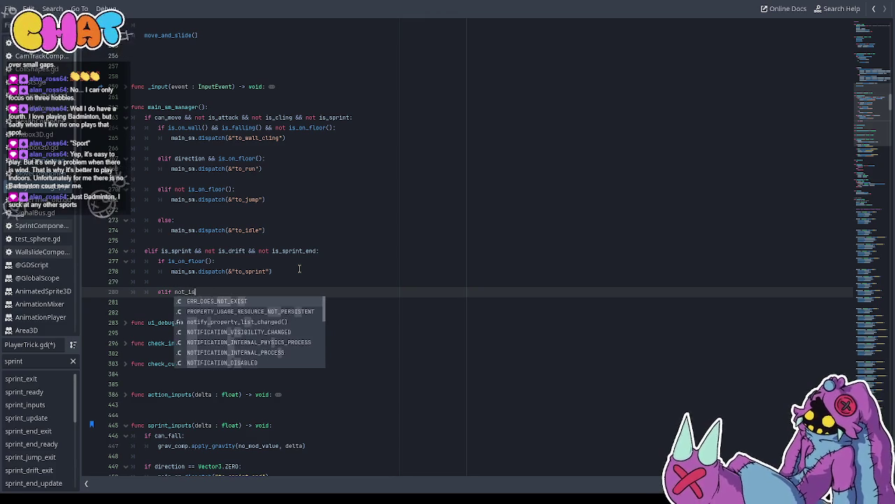
text(i)
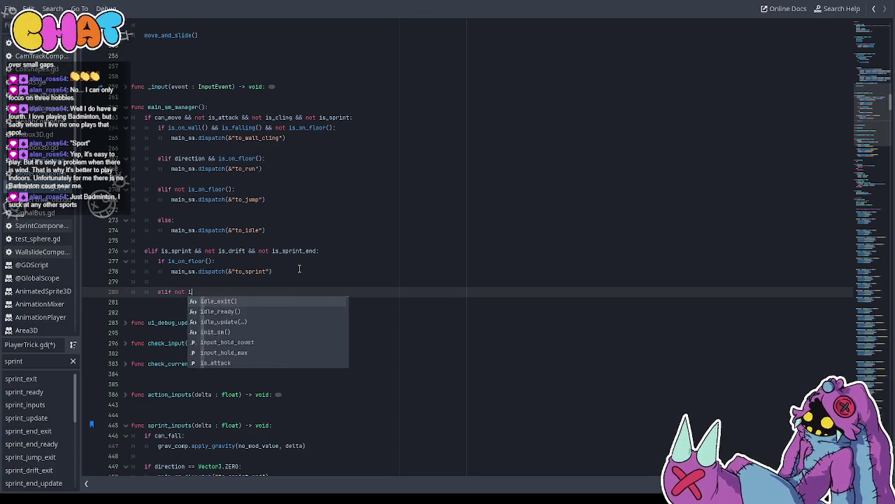
text(s_on_fl)
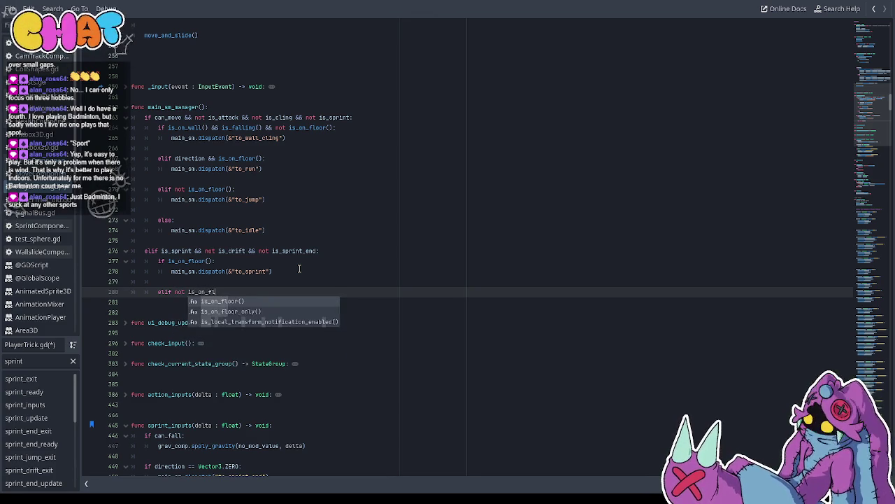
text(oor()l)
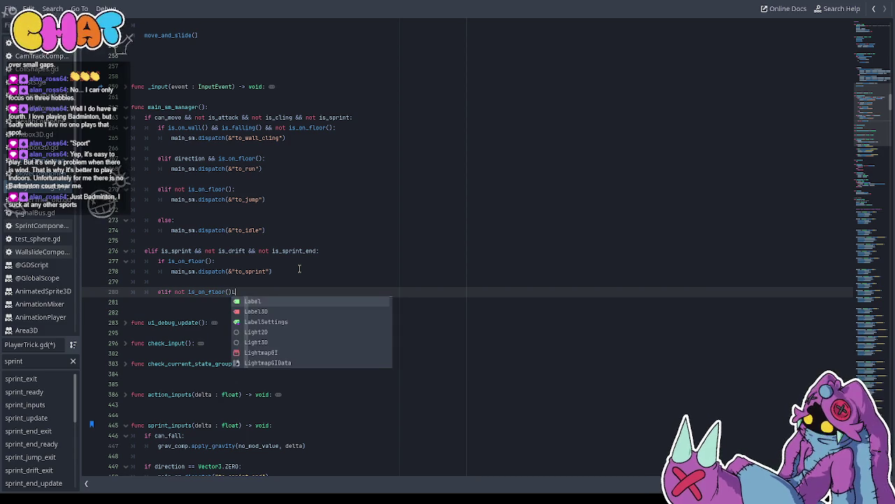
key(BackSpace)
text(:)
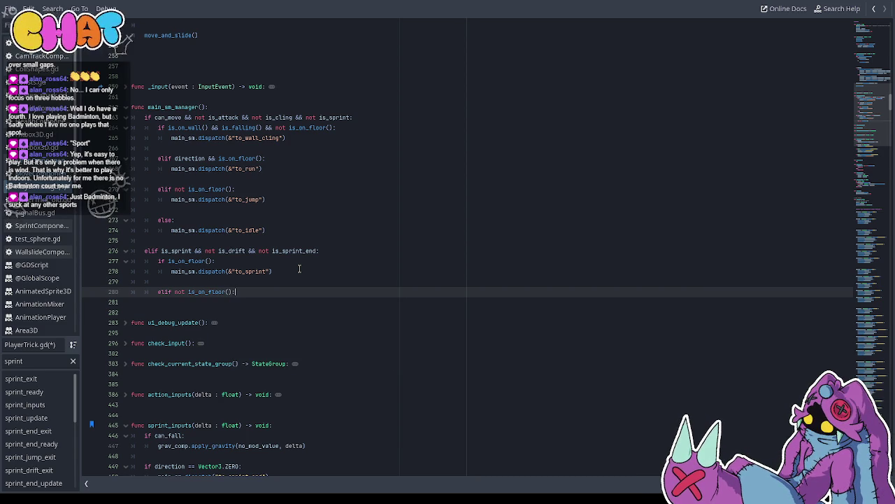
key(Return)
text(in_sm)
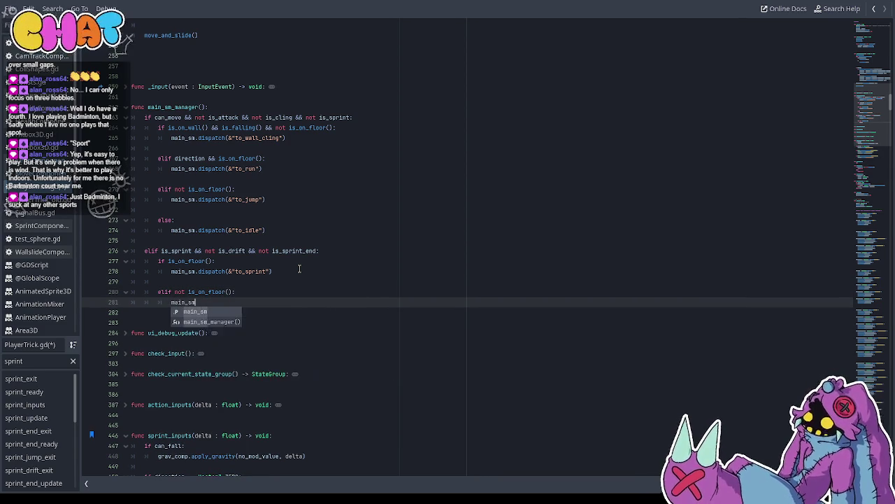
text(.dispat)
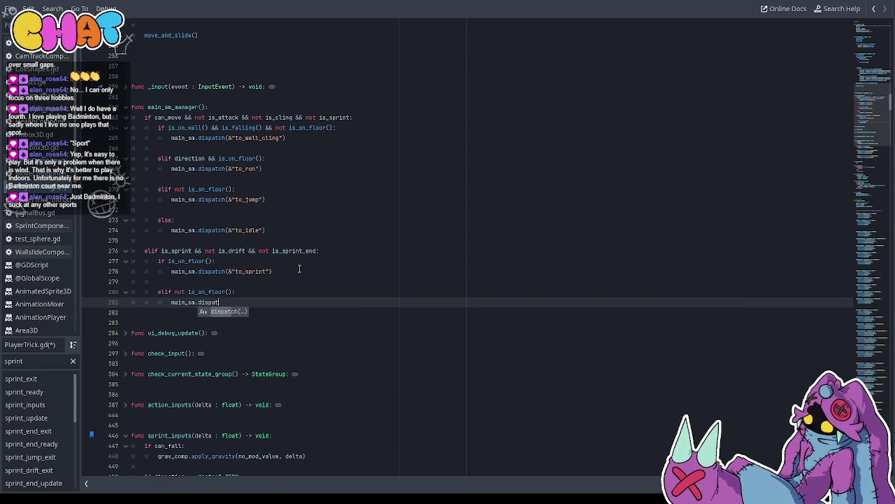
text(ch(&"to_sprint_)
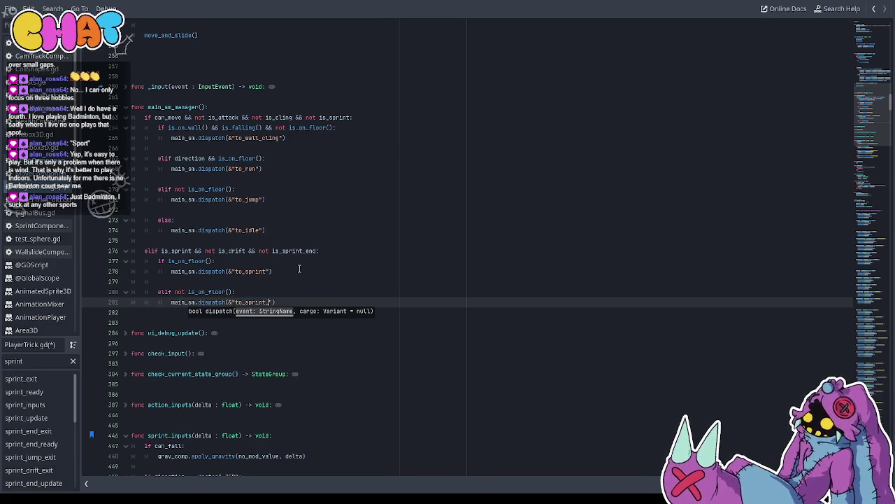
Save PlayerTrick.gd and run the game to test the sprint change
key(ctrl+s)
click(300, 269)
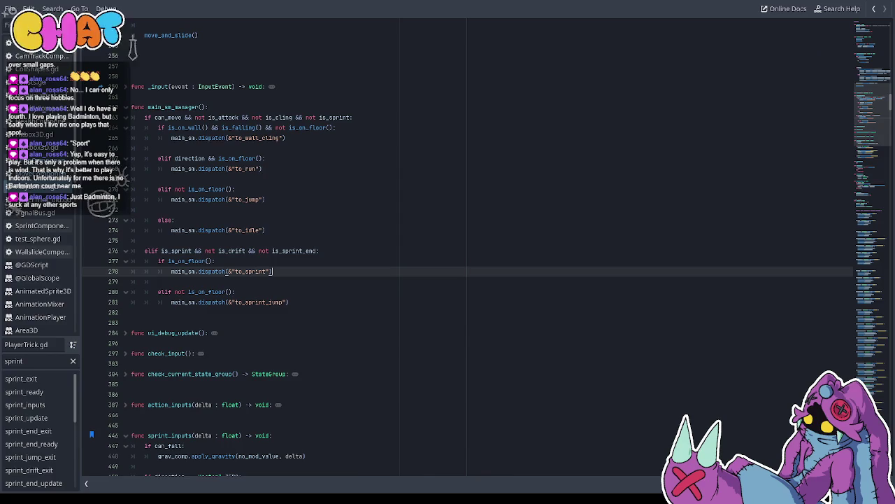
key(ctrl+F2)
click(747, 12)
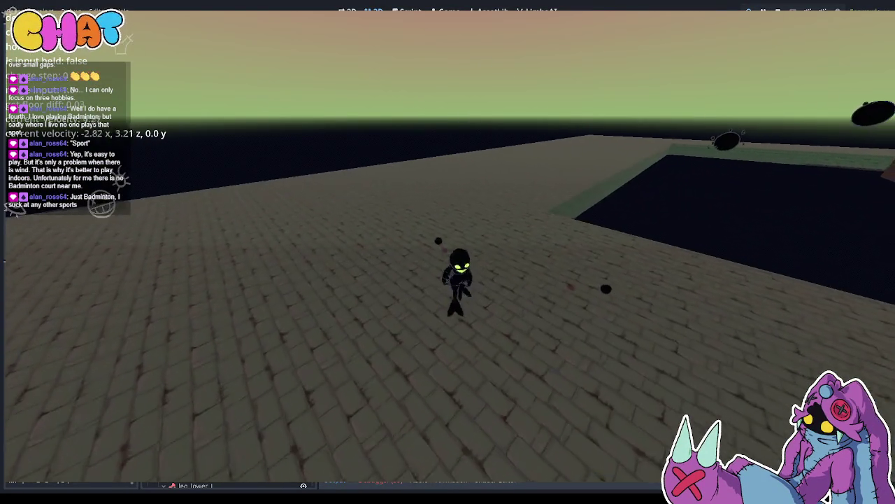
Stop the test run and switch back to the PlayerTrick.gd script
key(F8)
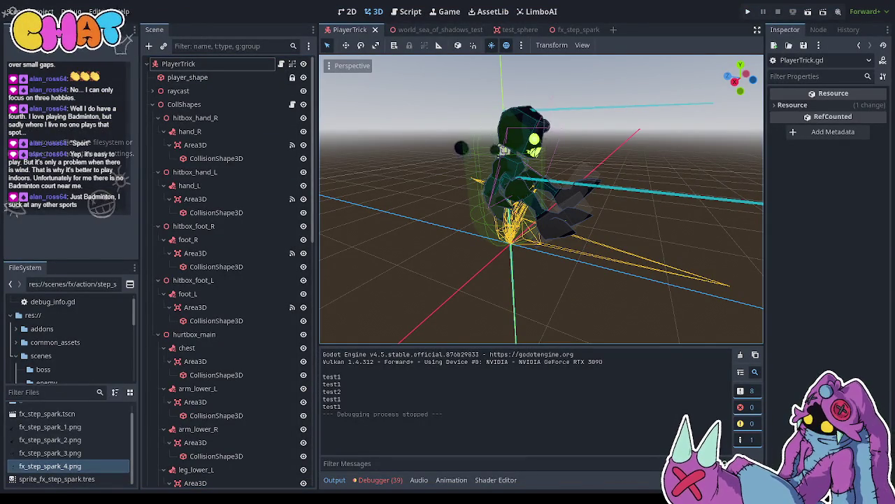
key(ctrl+F3)
Check main_sm_manager's is_sprint branch: to_sprint on the floor, to_sprint_jump when airborne
click(290, 252)
click(290, 245)
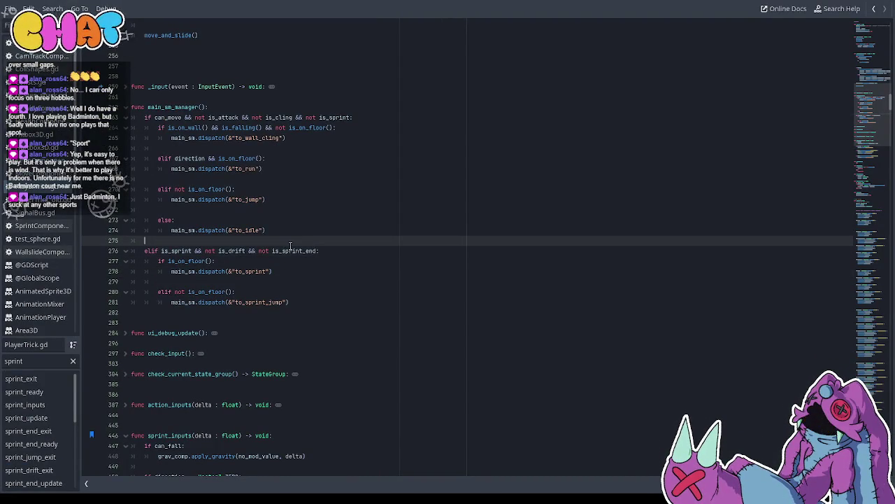
double_click(265, 251)
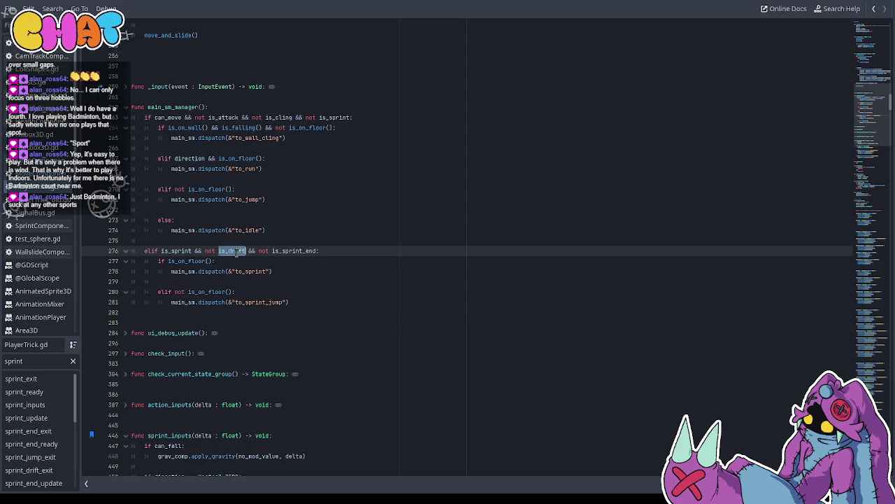
click(220, 270)
double_click(183, 261)
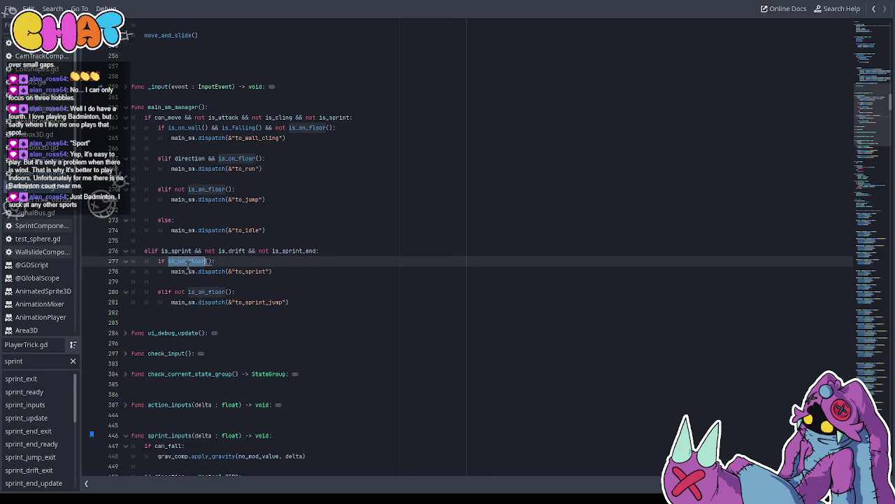
click(189, 281)
double_click(199, 303)
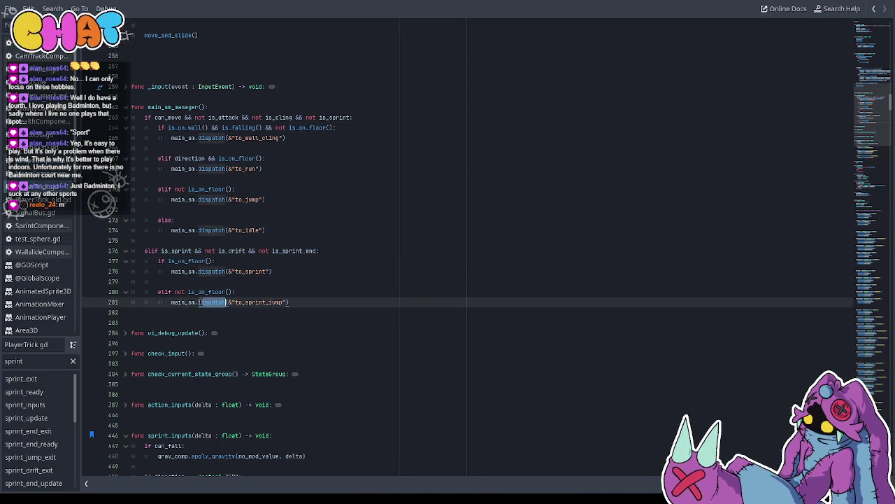
click(199, 293)
click(267, 303)
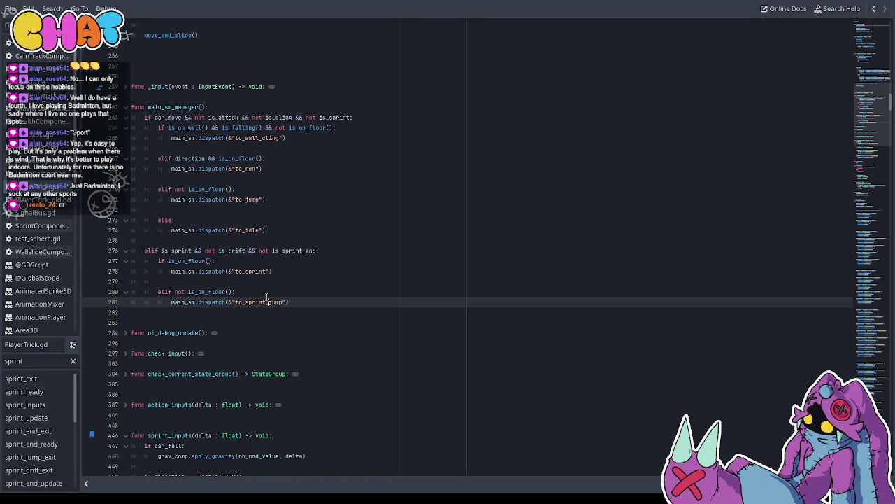
click(236, 272)
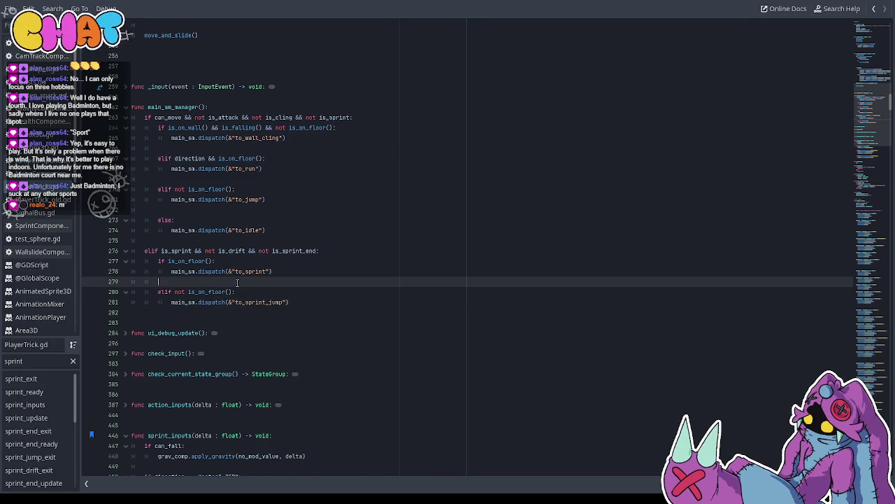
click(205, 262)
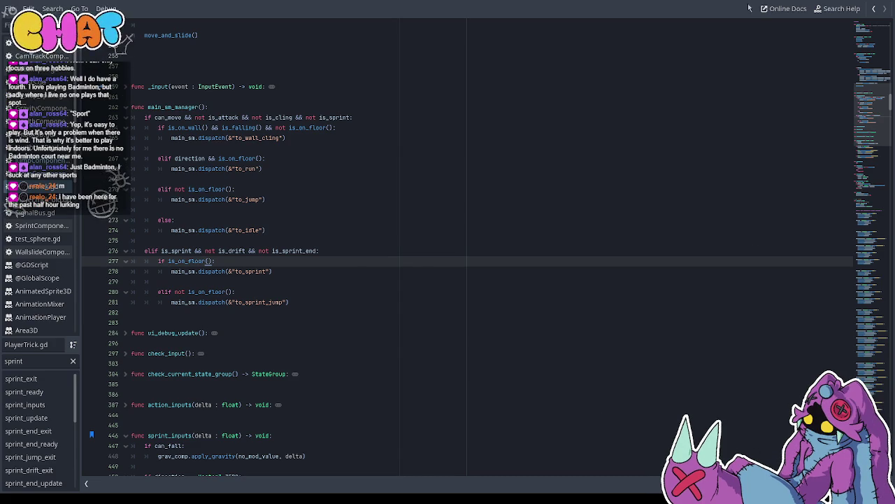
Launch the game and test running and jumping around the wall, pit and raised ledges
key(F5)
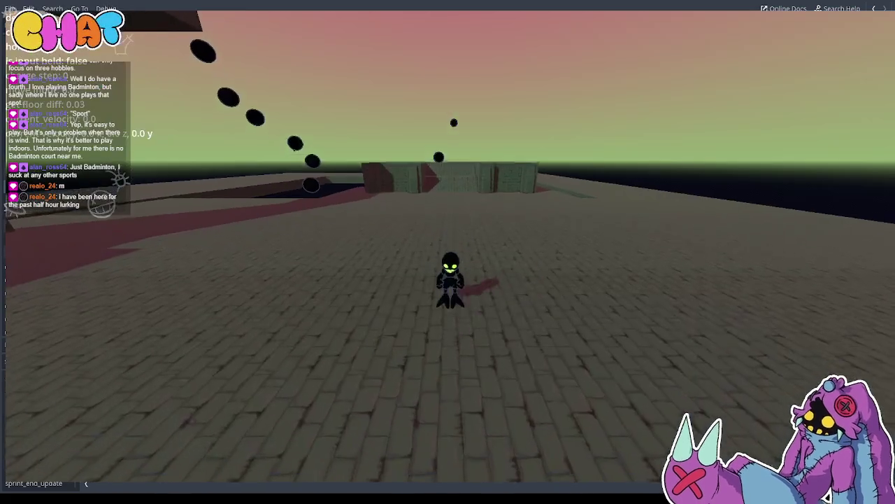
key(w)
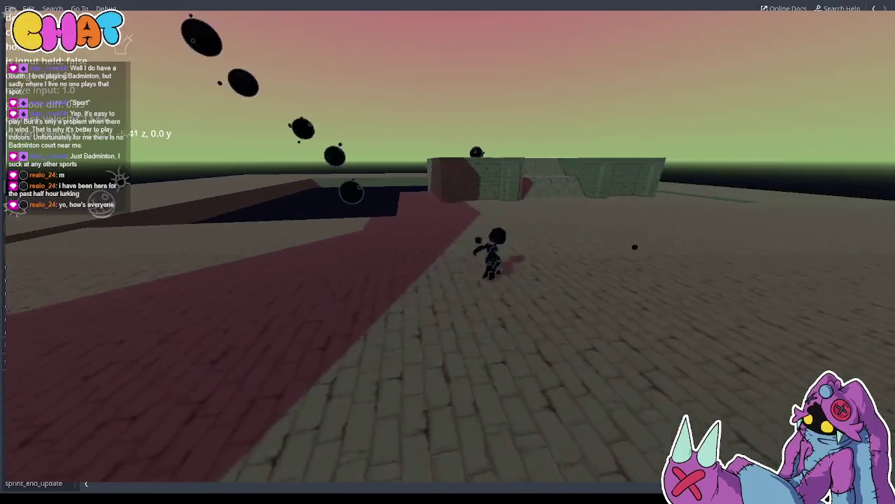
key(space)
key(w)
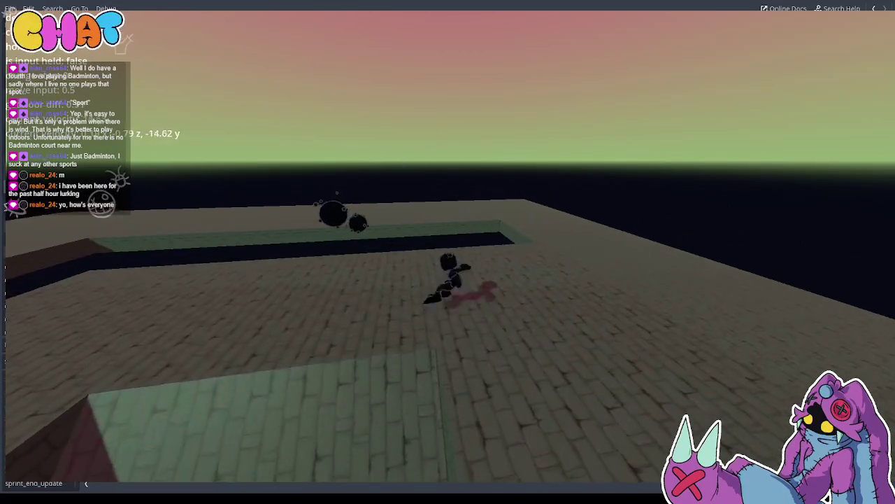
key(w)
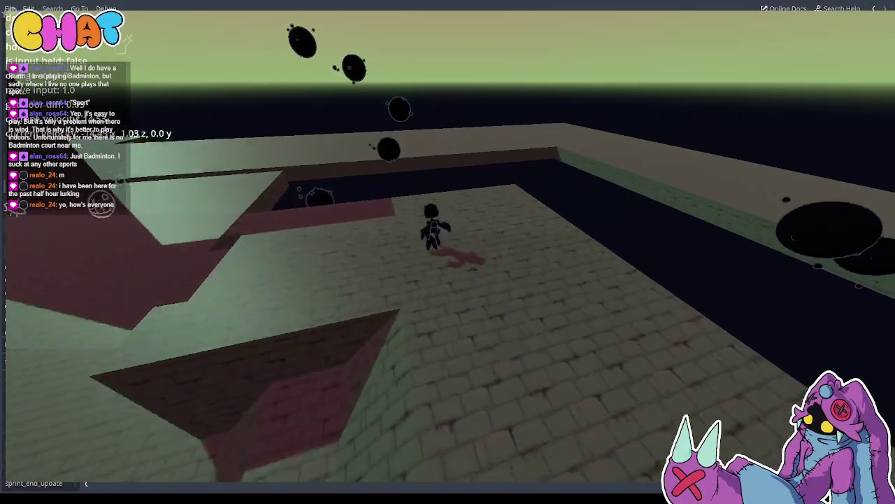
key(w)
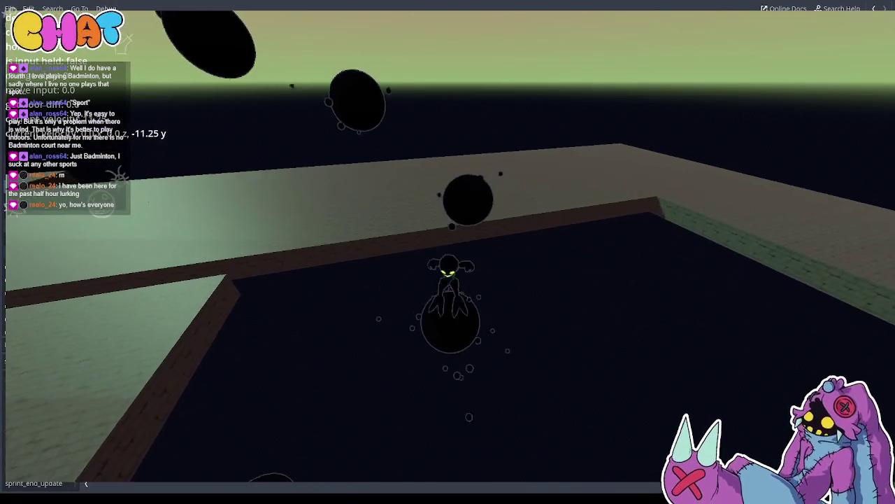
key(w)
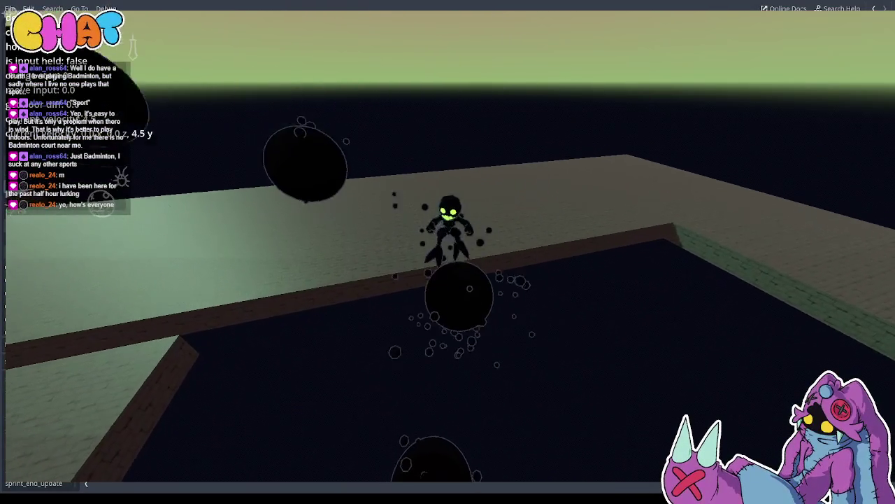
key(w)
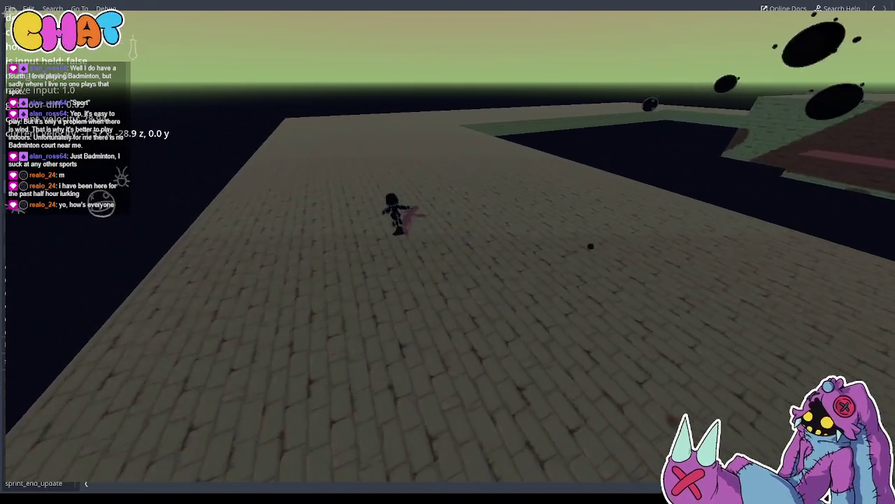
key(w)
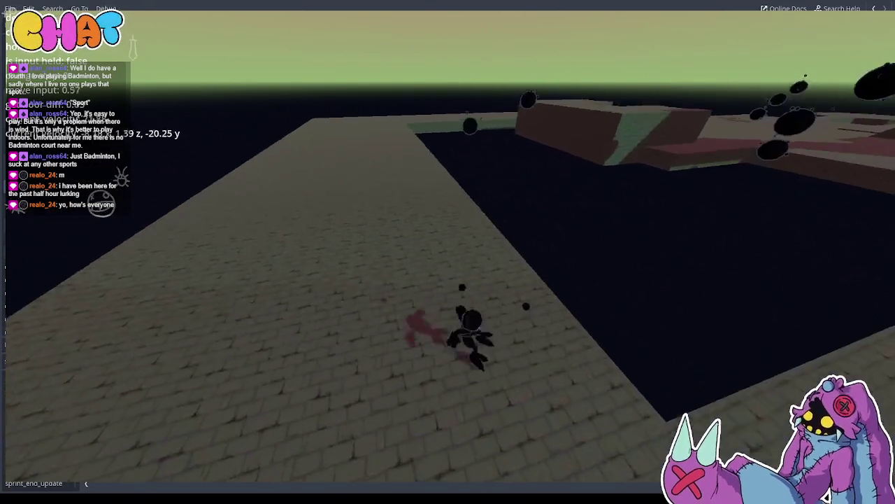
key(w)
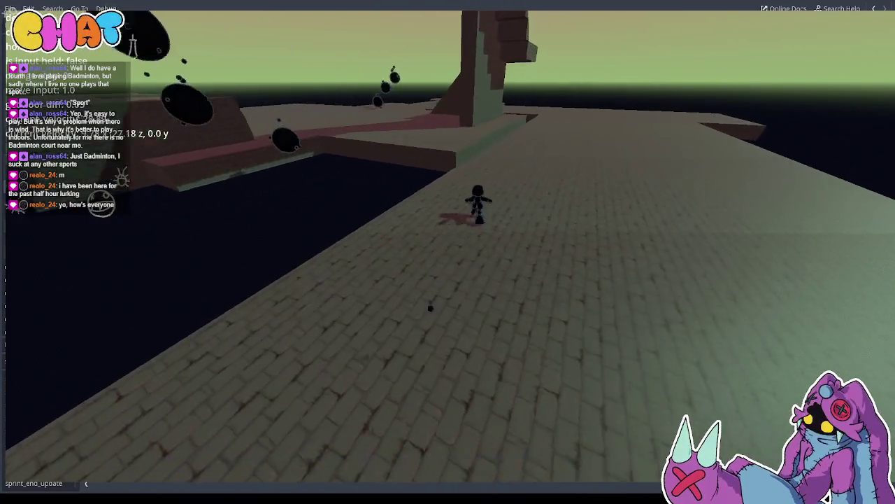
key(w)
key(w)
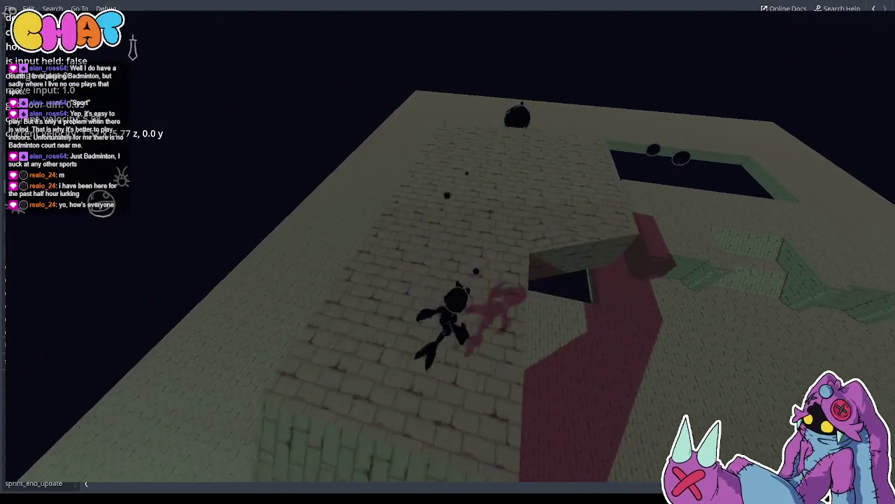
key(w)
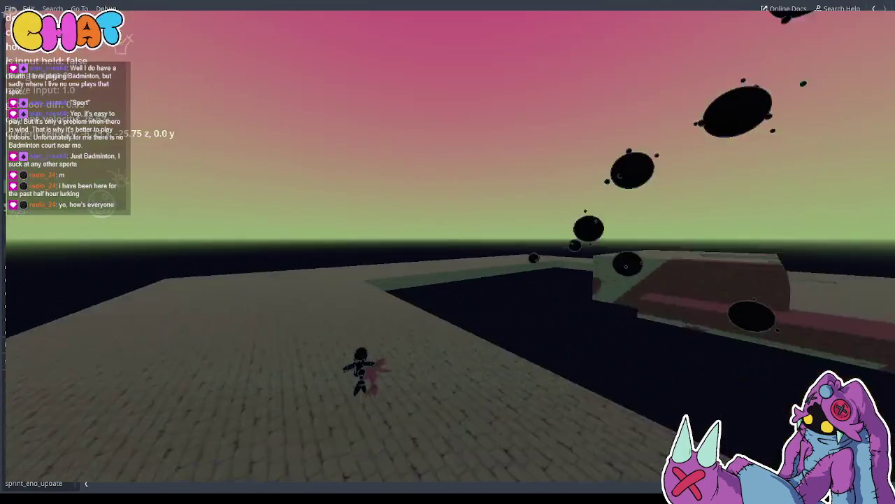
key(w)
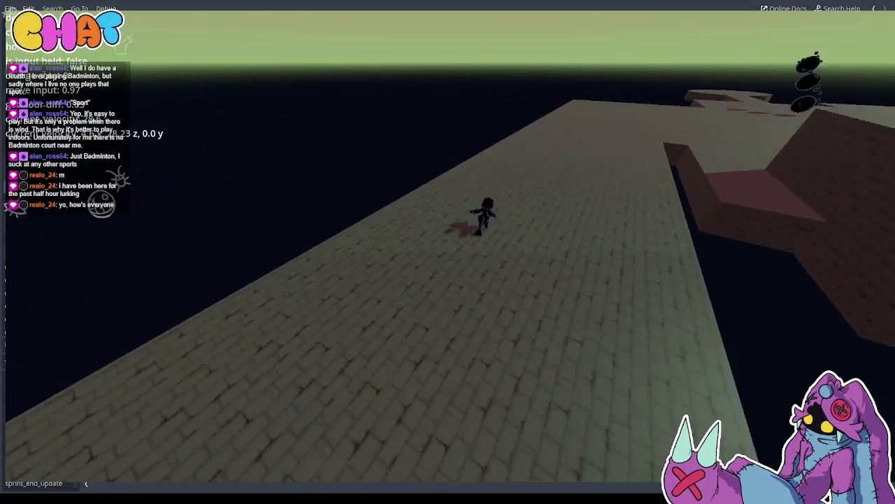
key(space)
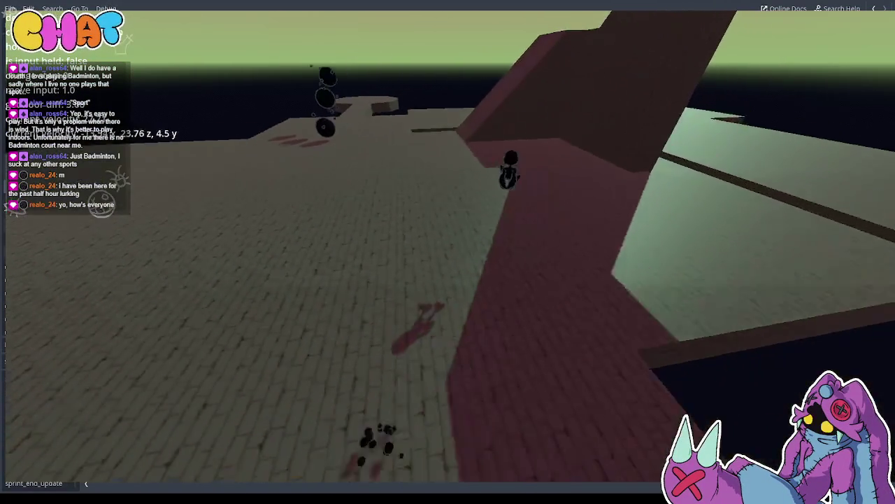
key(w)
key(w)
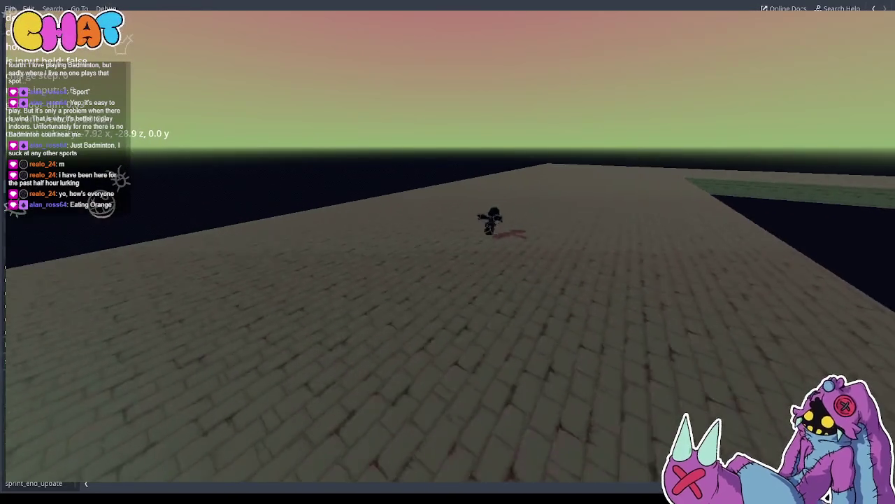
key(w)
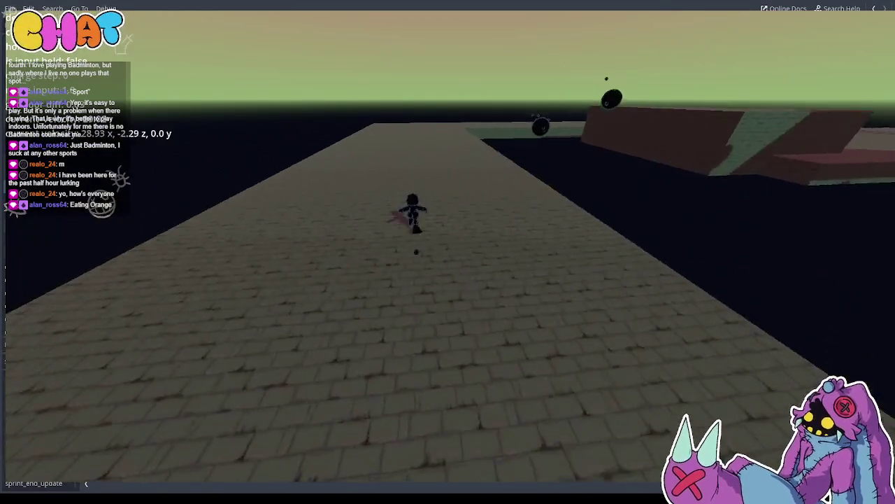
key(w)
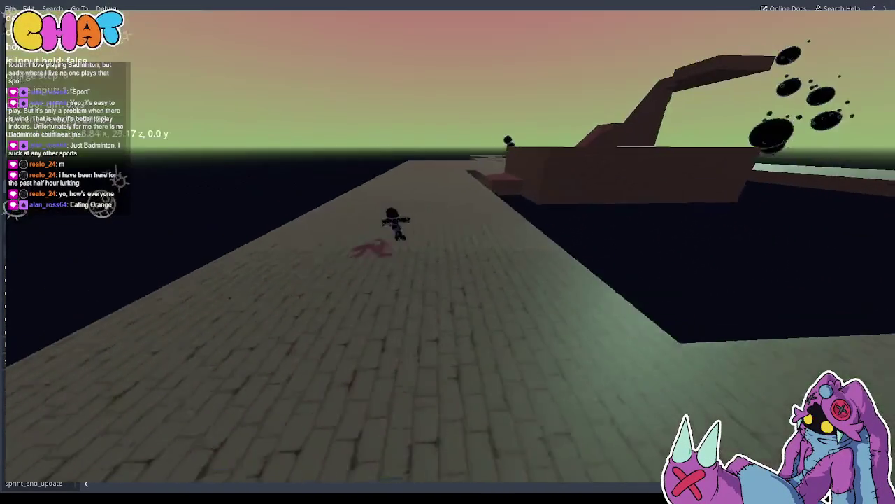
key(w)
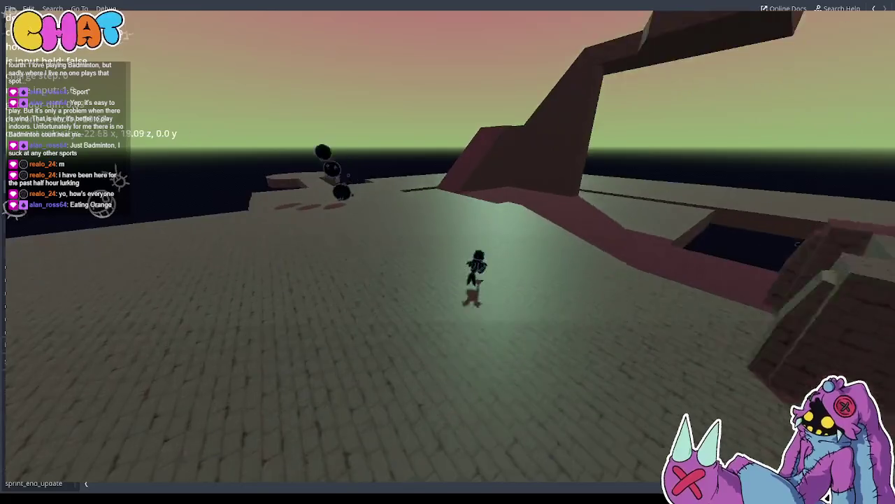
key(w)
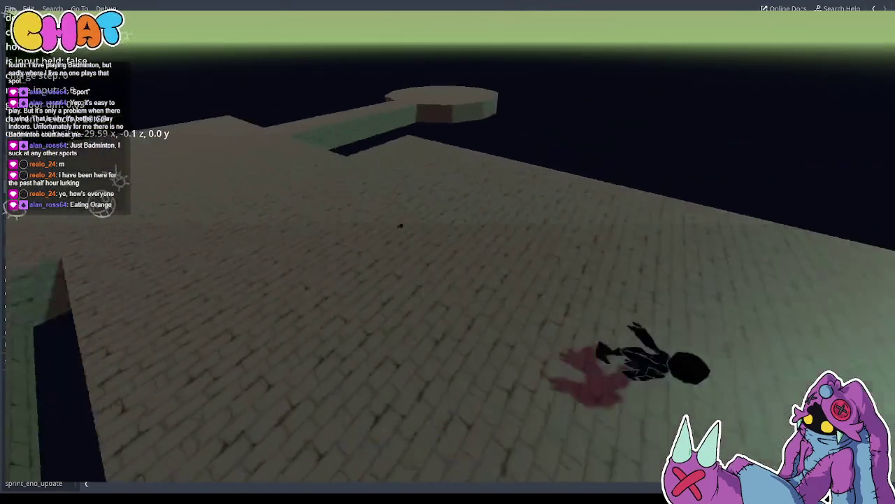
key(w)
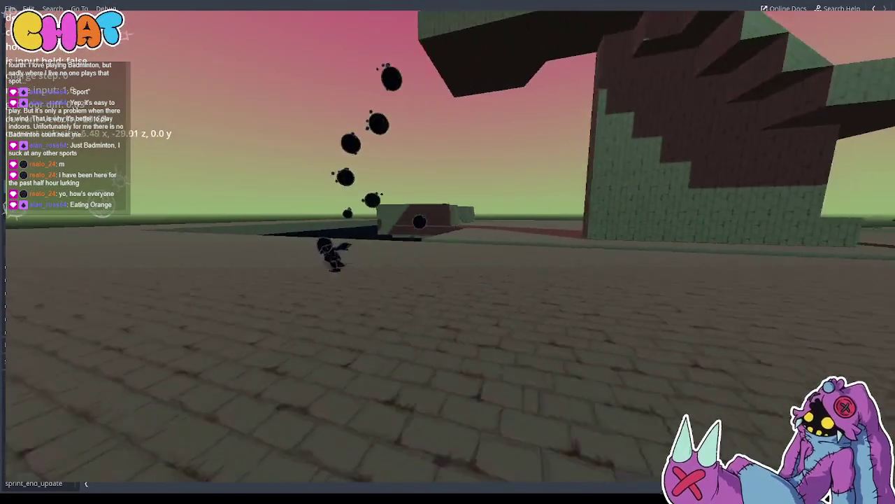
key(w)
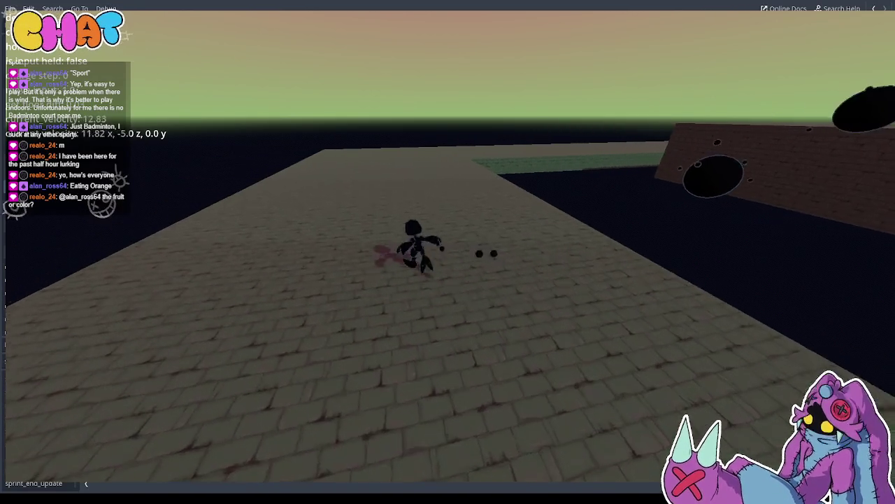
Sprint across the courtyard and stone platform, changing direction, then stop the game
key(w)
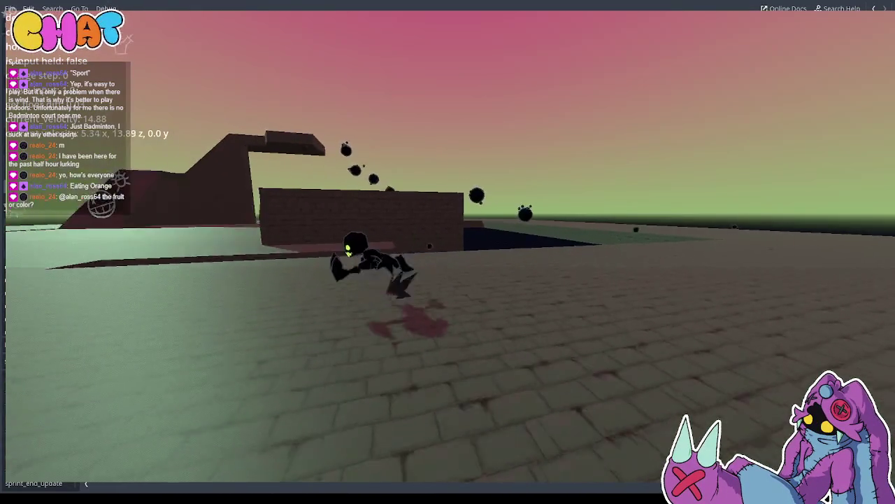
key(w)
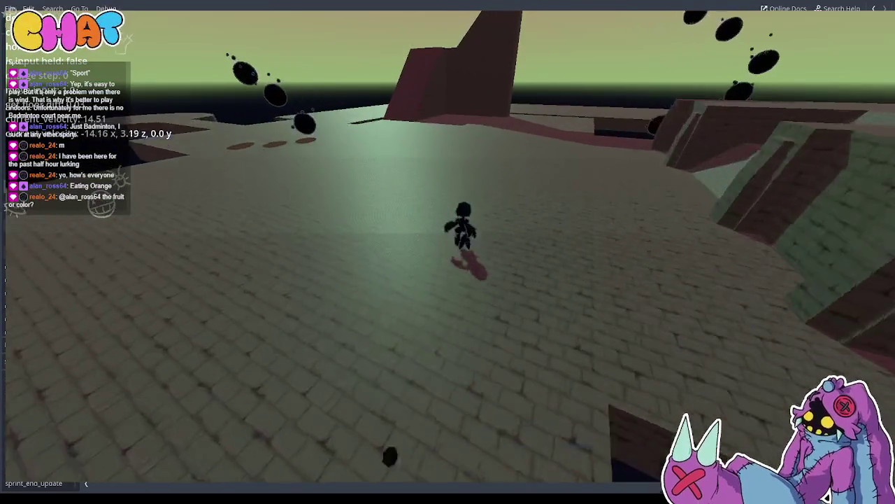
key(w)
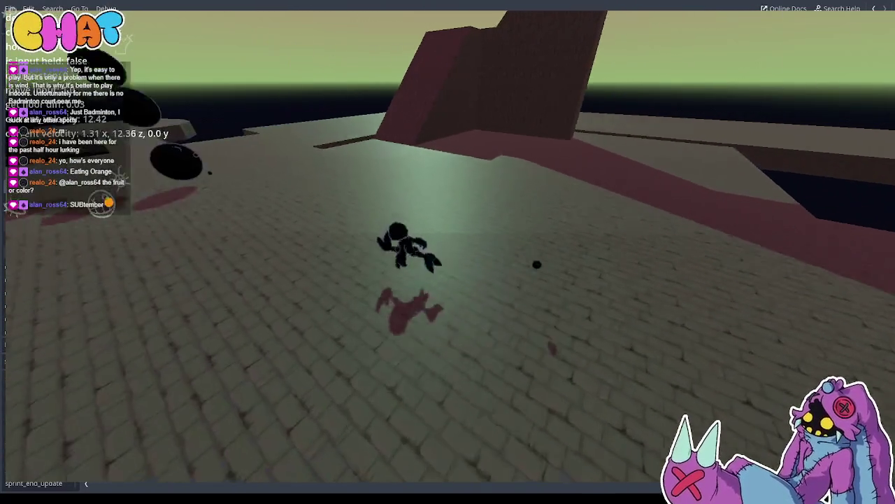
key(w)
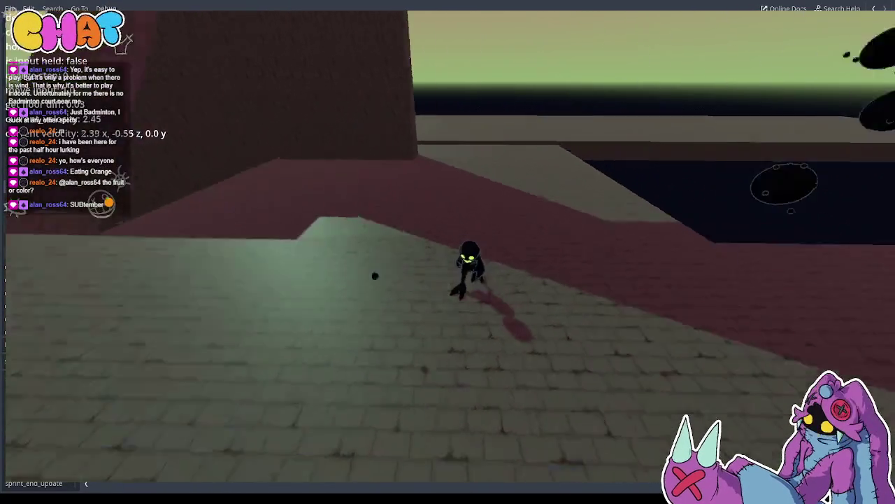
key(w)
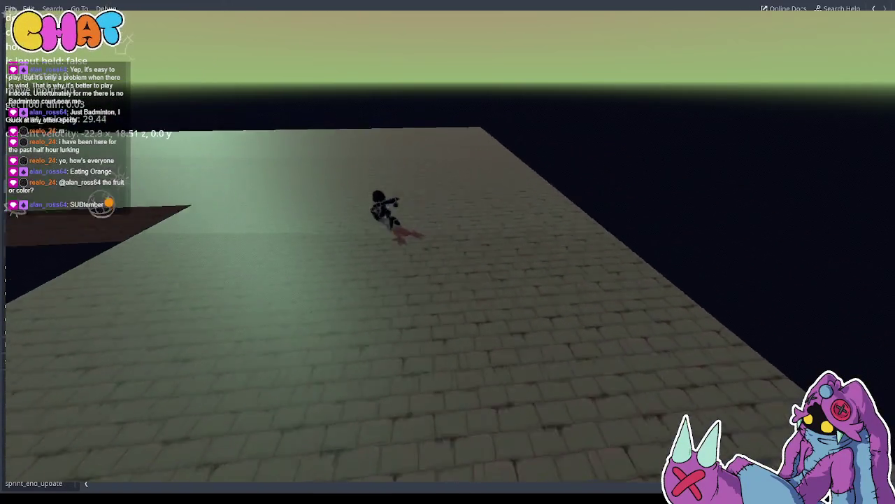
key(w)
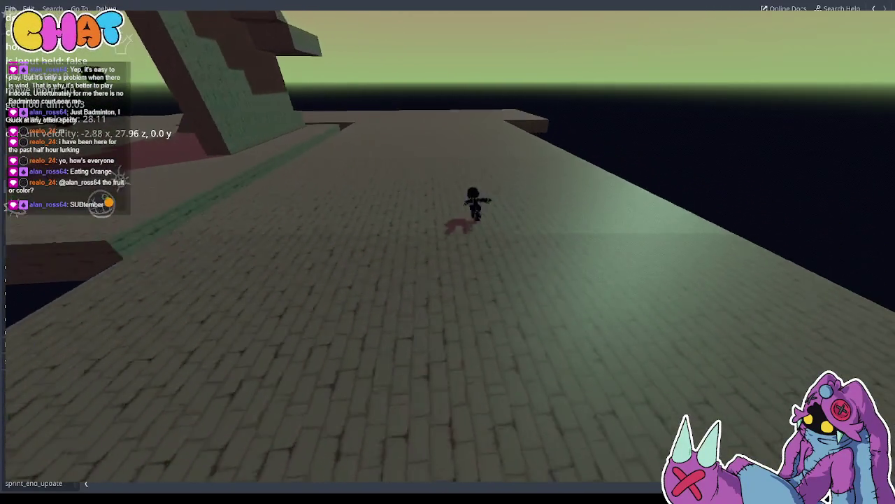
key(w)
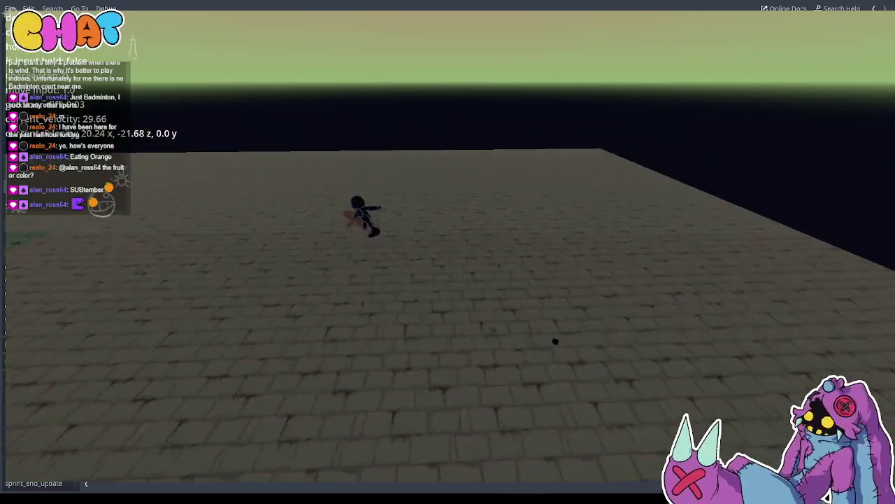
key(w)
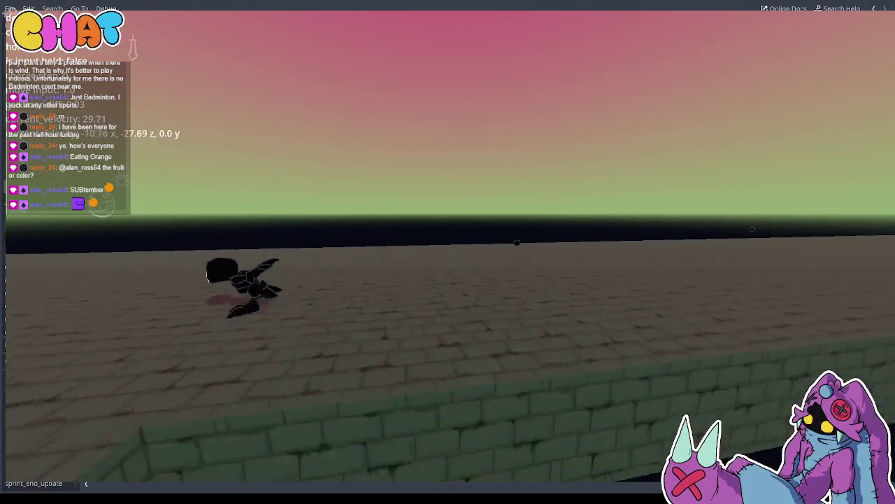
key(w)
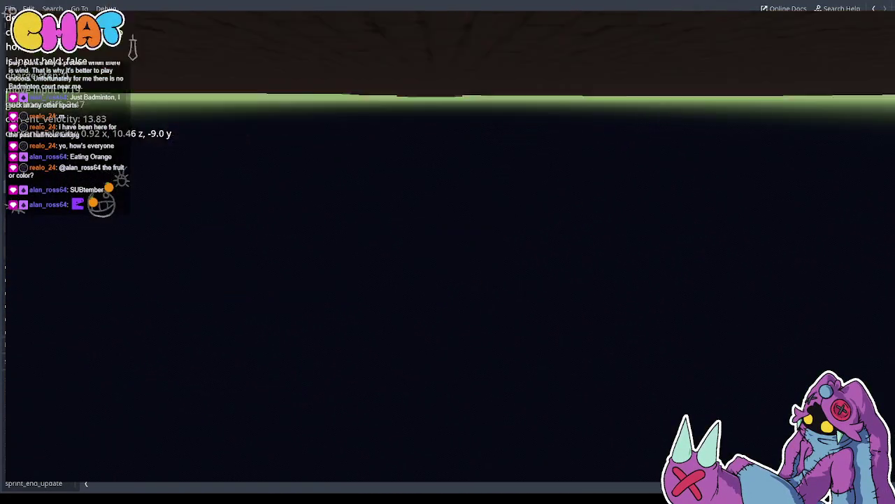
key(w)
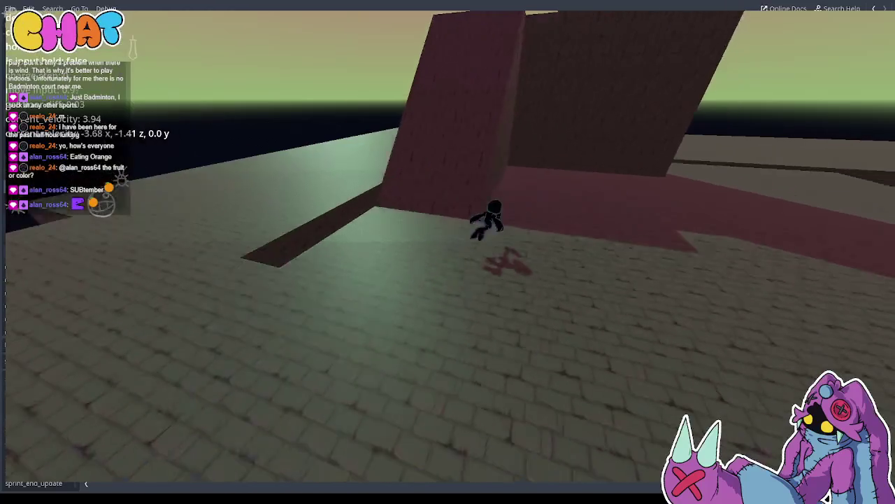
key(w)
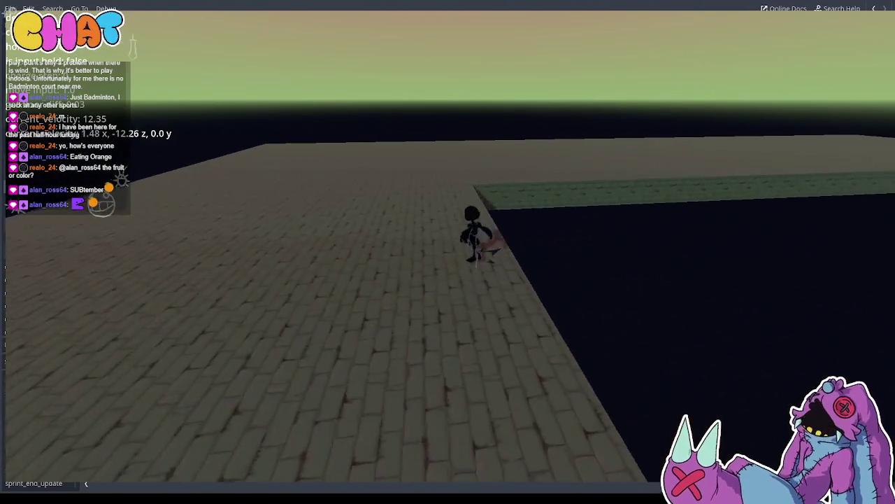
key(F8)
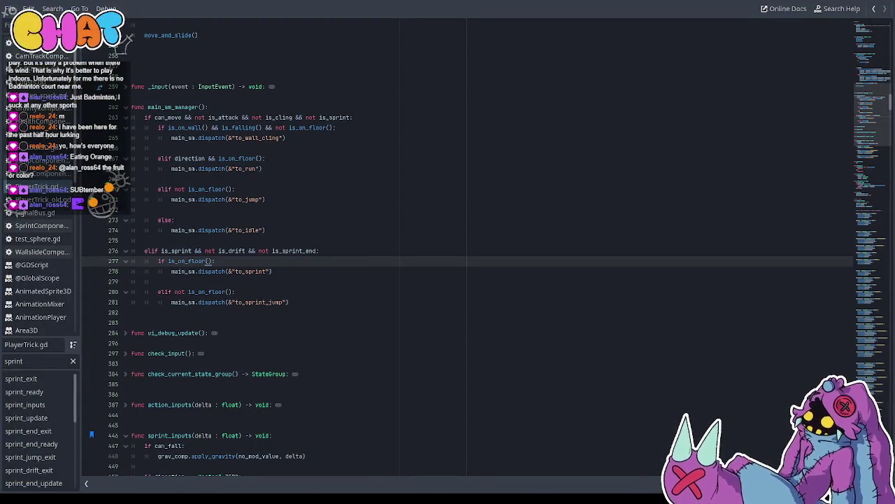
Scroll to empty line 459 in sprint_inputs and return to the 3D scene editor
click(283, 66)
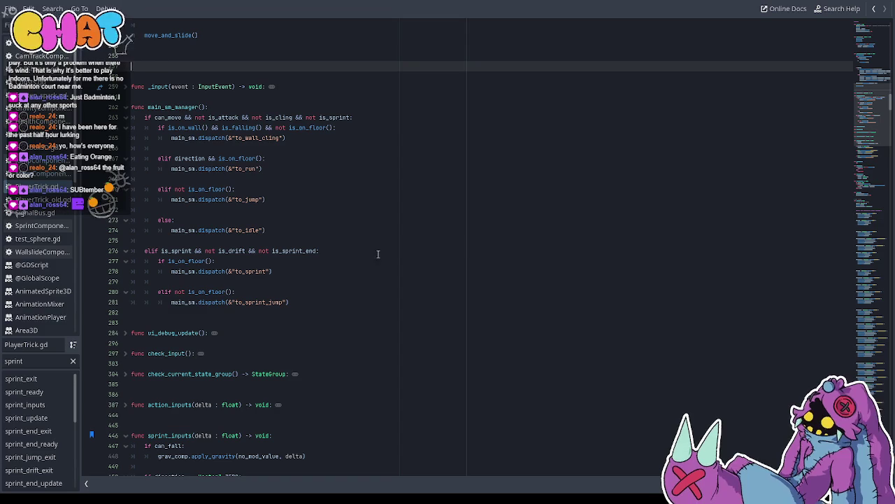
scroll(339, 246, down, 13)
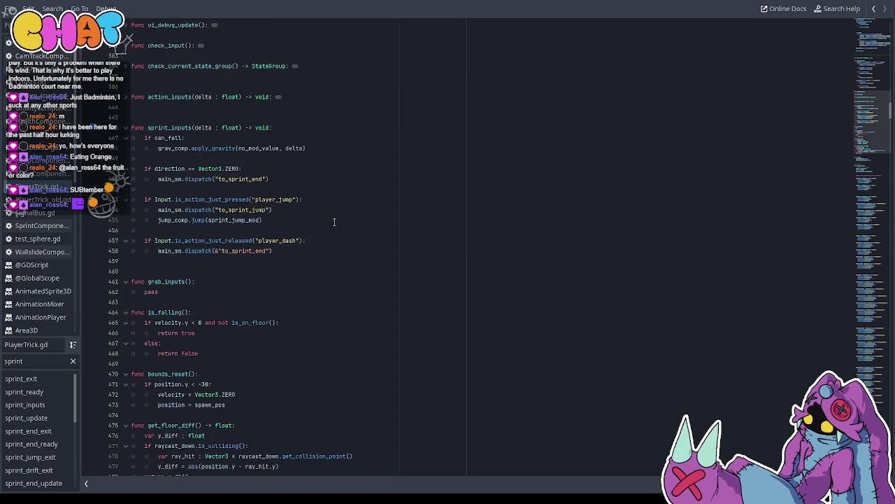
scroll(325, 186, up, 5)
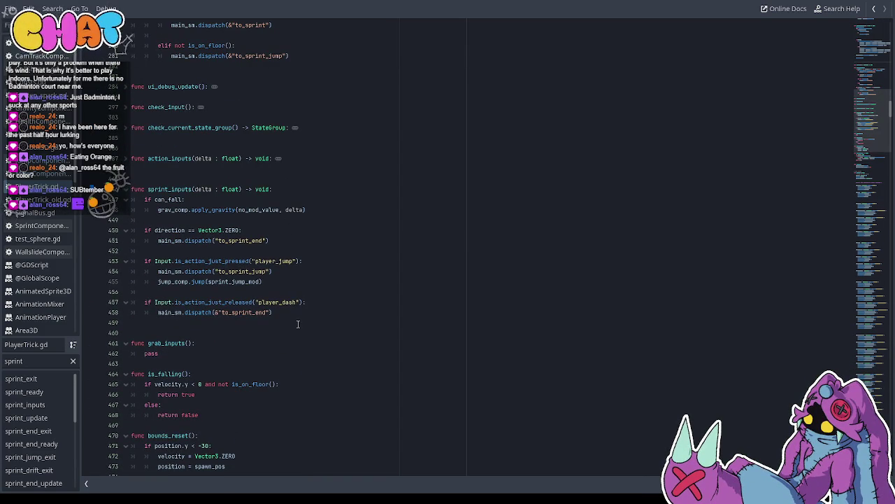
click(261, 306)
click(258, 320)
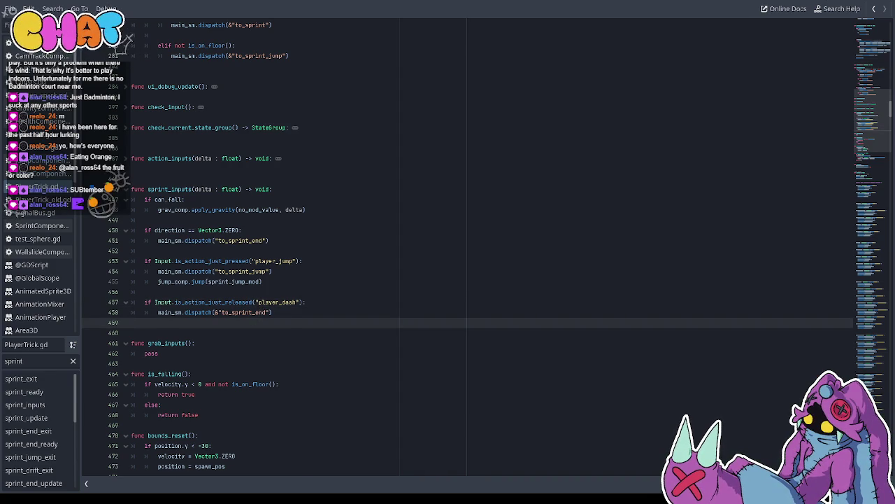
key(ctrl+F2)
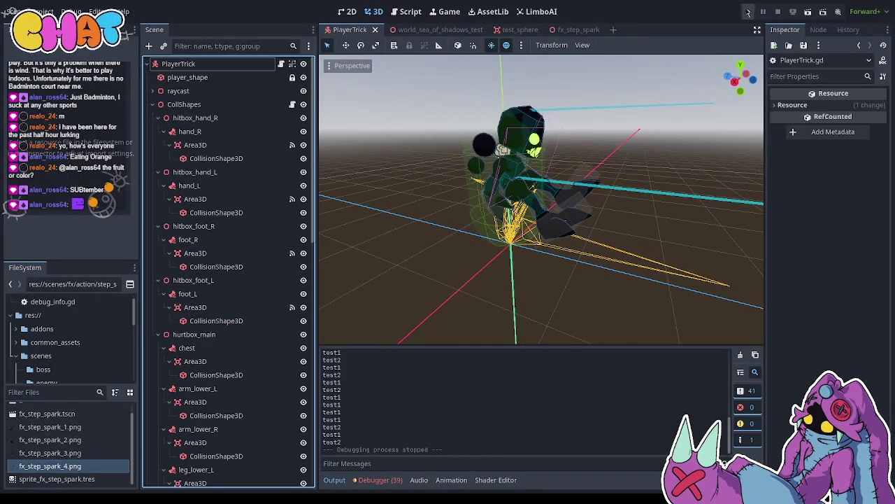
Run the game to test sprinting, then stop it and return to the script
click(747, 11)
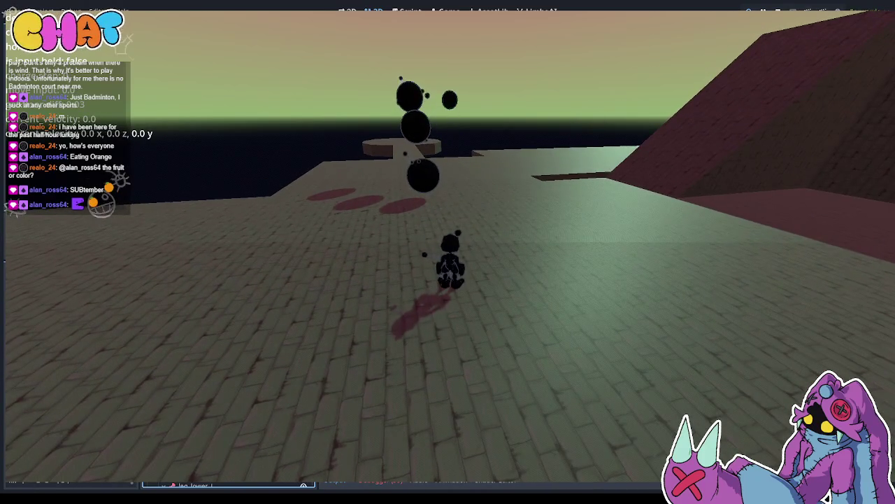
key(F8)
key(ctrl+F3)
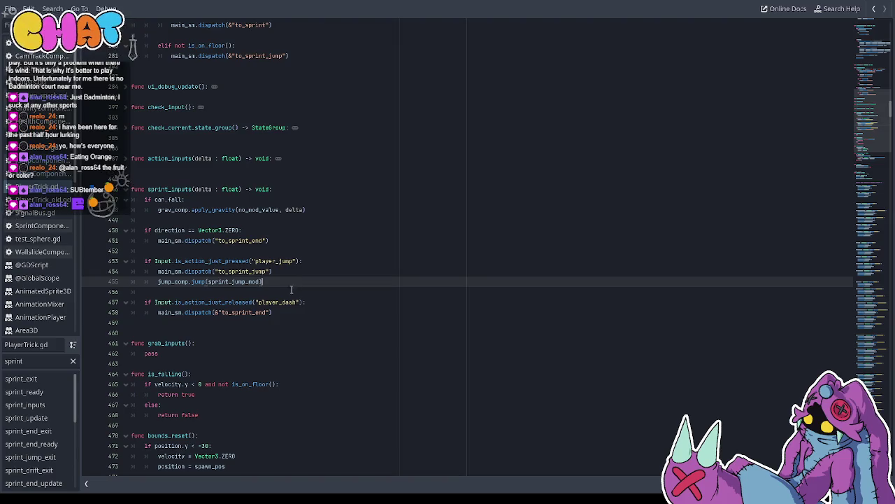
Review lines 453–457 of sprint_inputs, trying and reverting an elif on line 457
click(291, 310)
click(287, 291)
click(282, 262)
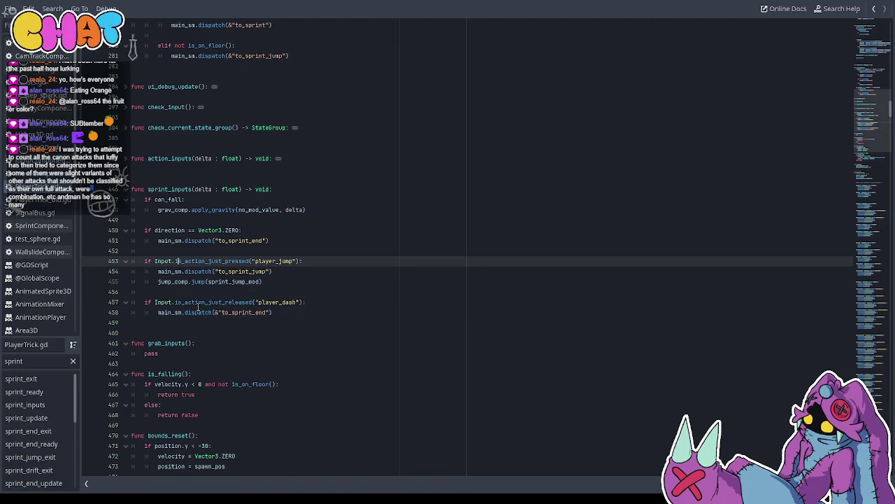
click(159, 302)
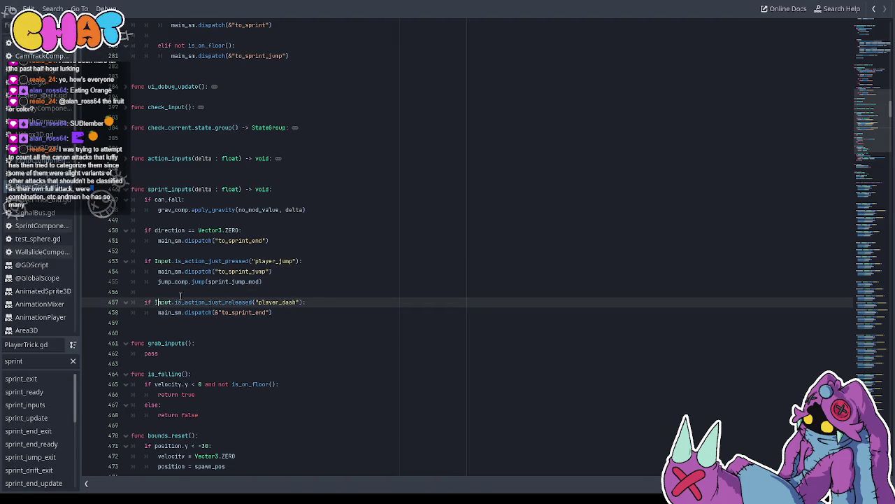
click(298, 261)
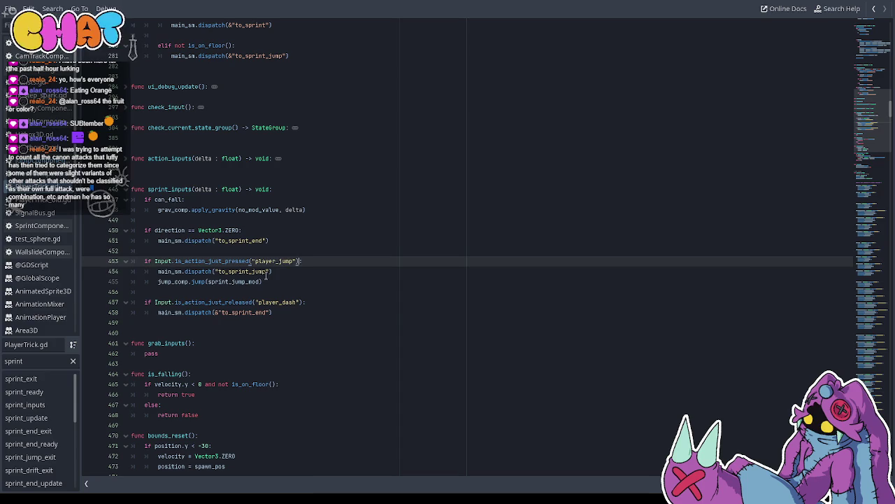
click(266, 275)
click(278, 281)
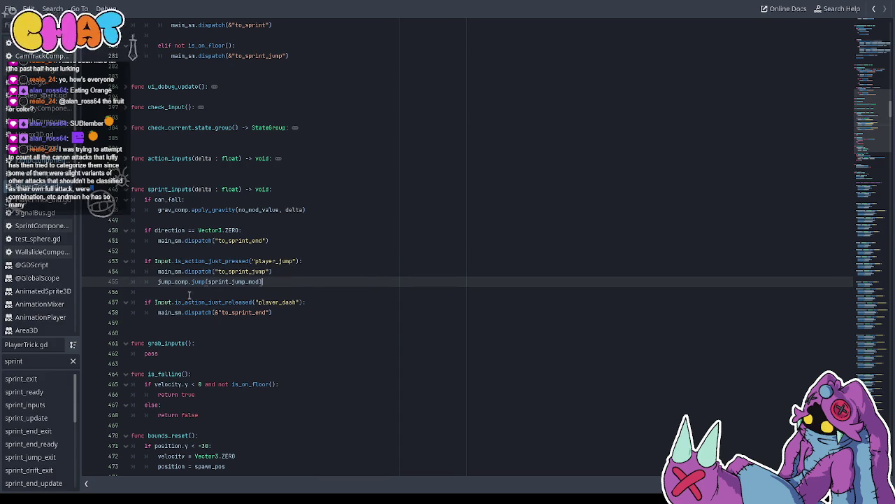
click(147, 302)
text(rk)
key(BackSpace)
key(BackSpace)
text(el)
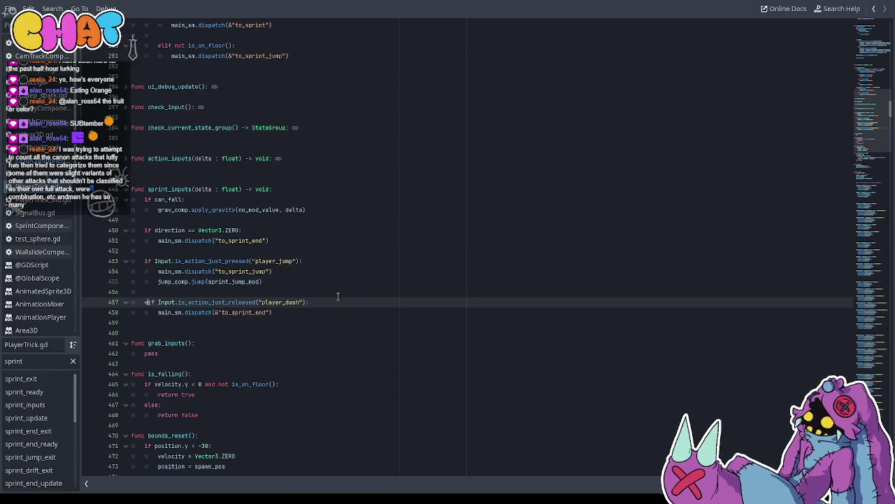
key(BackSpace)
key(BackSpace)
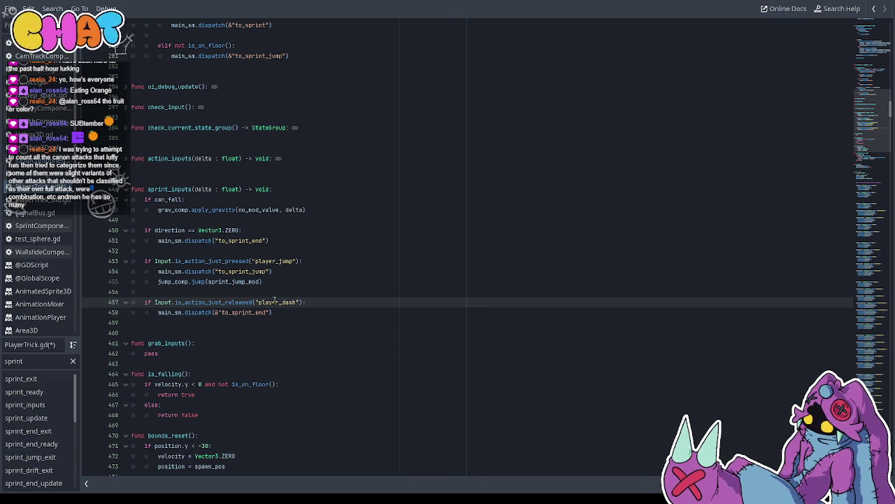
click(285, 281)
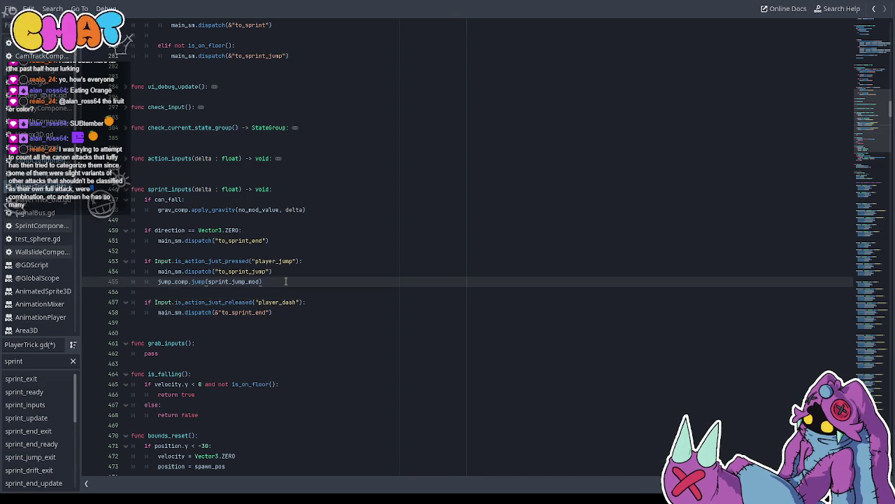
Change line 457 to not Input.is_action_pressed for player_dash, then return to the 3D layout
click(208, 302)
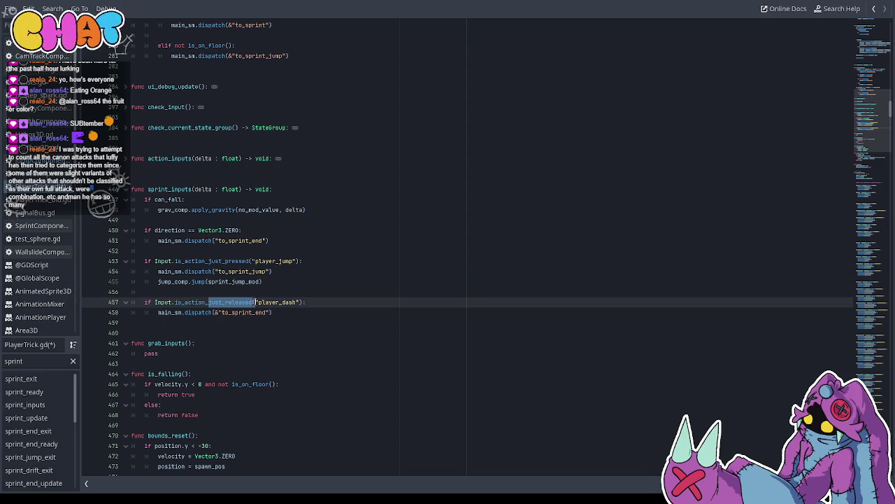
text(pes)
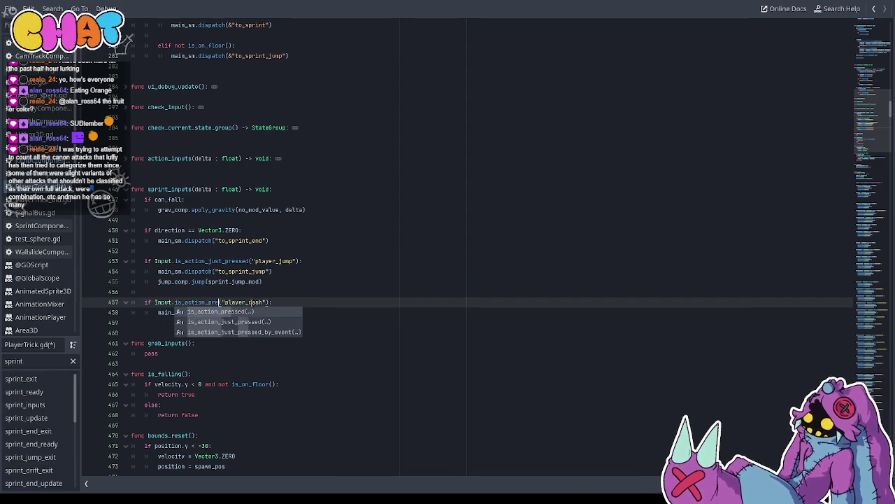
click(155, 302)
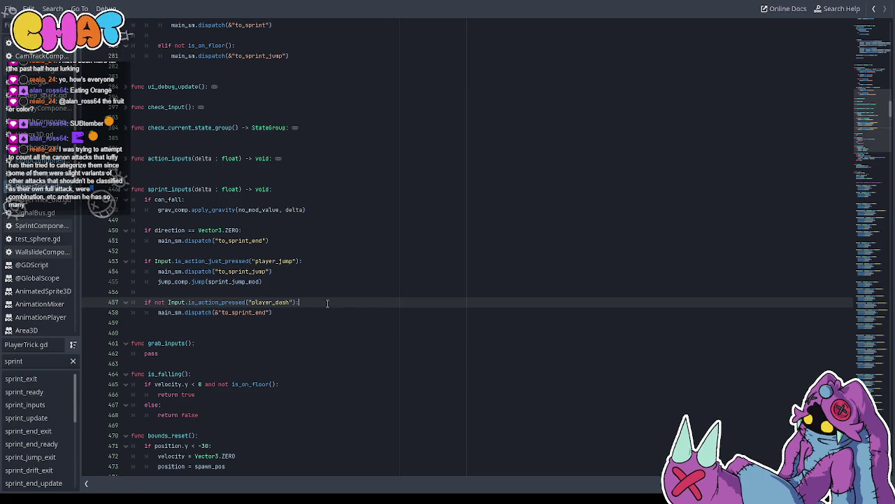
key(ctrl+F2)
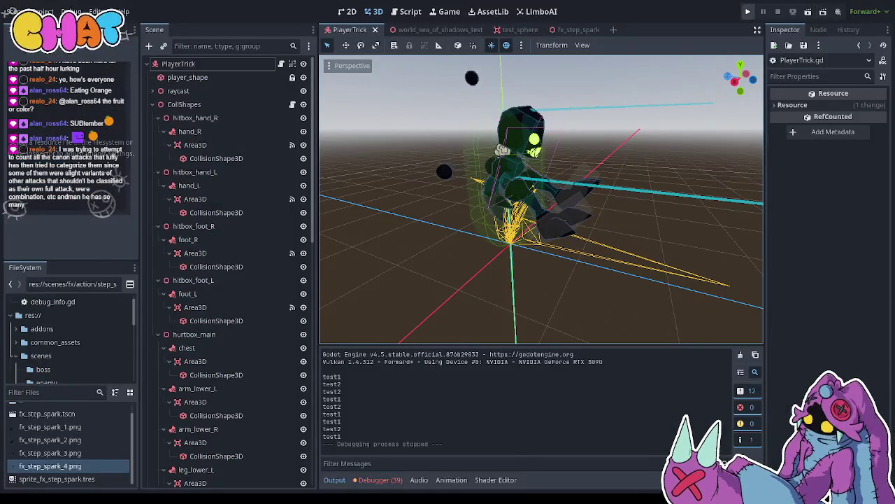
key(F5)
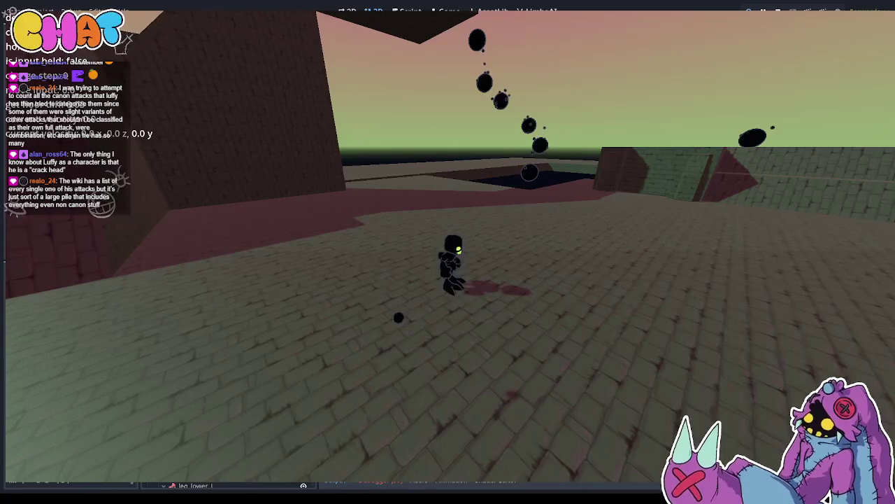
key(F8)
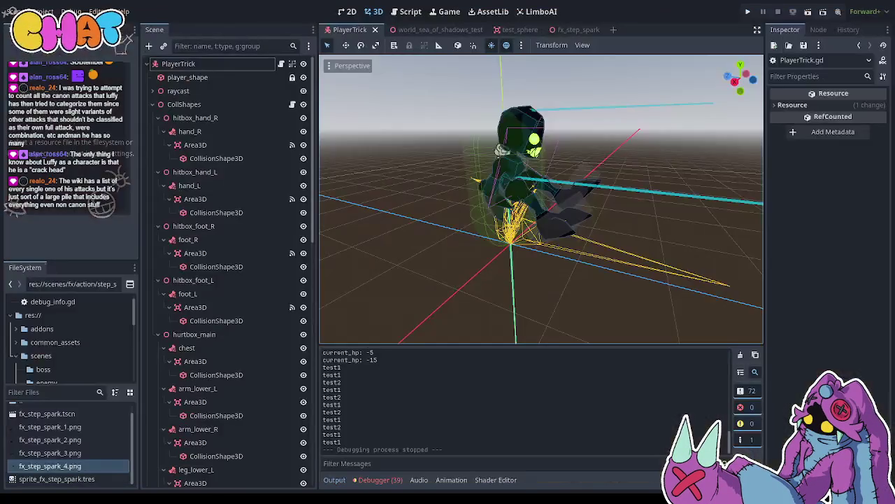
Select PlayerTrick, orbit the viewport to face the character, and run the game
click(280, 64)
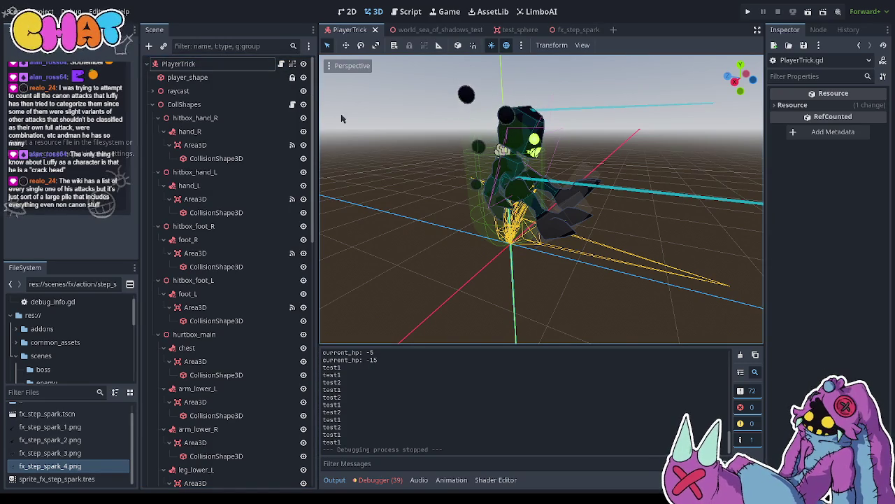
scroll(241, 143, down, 3)
scroll(241, 144, up, 3)
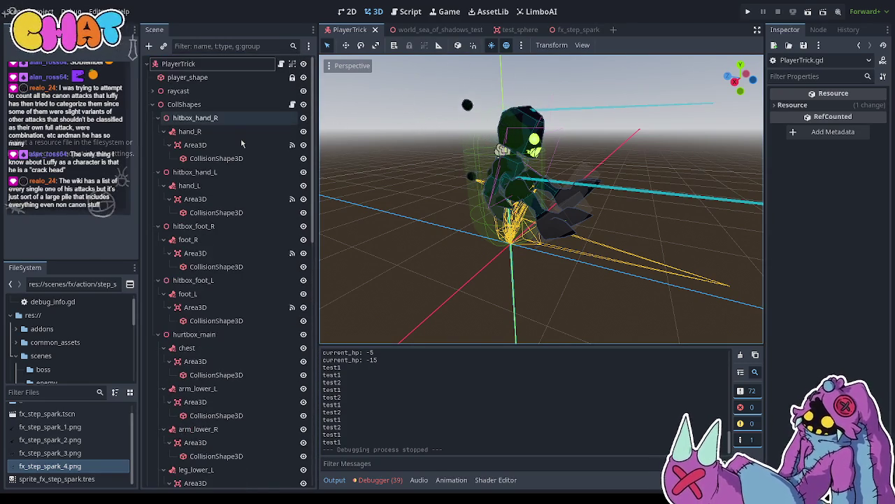
mouse_move(483, 151)
mouse_down()
mouse_move(442, 162)
mouse_move(486, 160)
mouse_up()
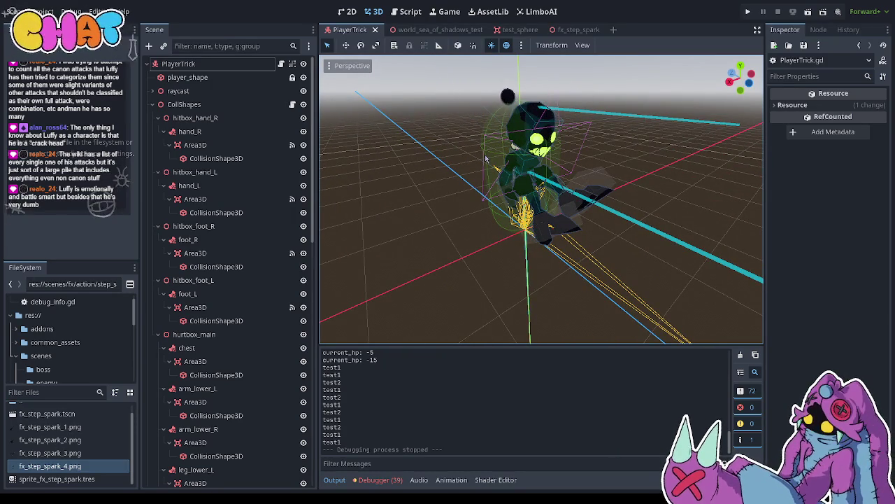
click(748, 13)
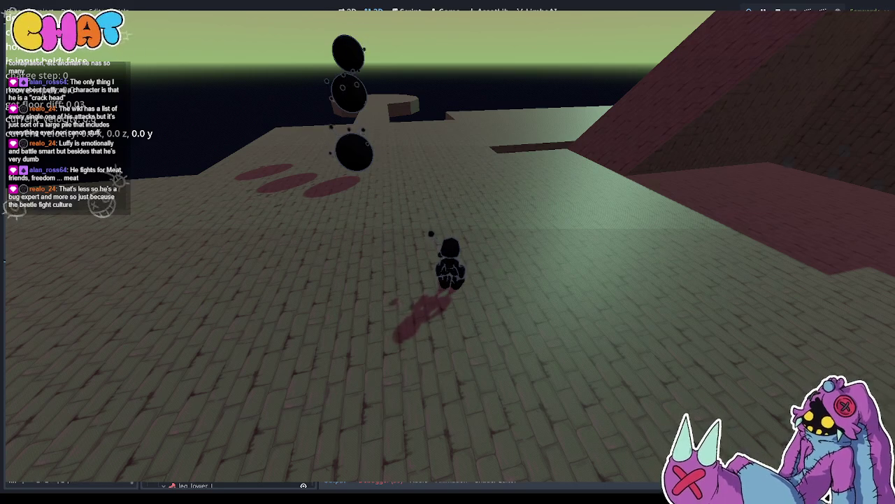
Stop the running game with F8
key(F8)
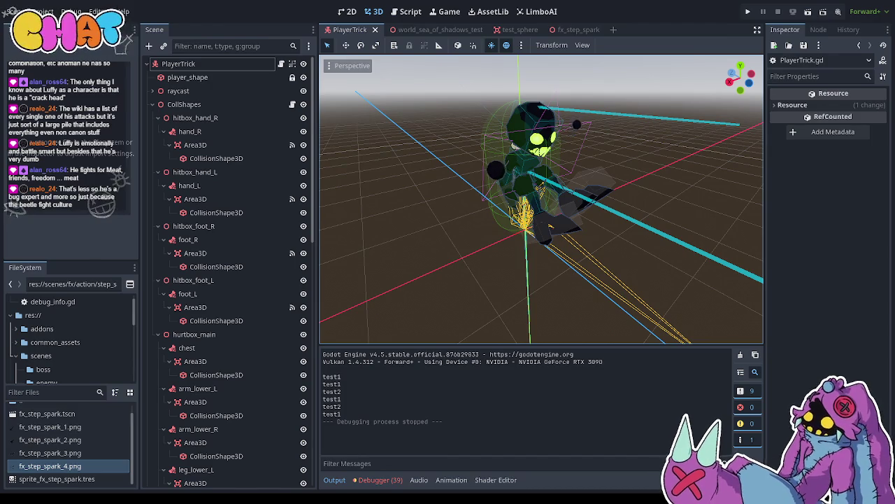
Switch between player_shape and PlayerTrick in the Scene dock, ending on PlayerTrick's Sprint Speed and Jump Hold properties
click(231, 64)
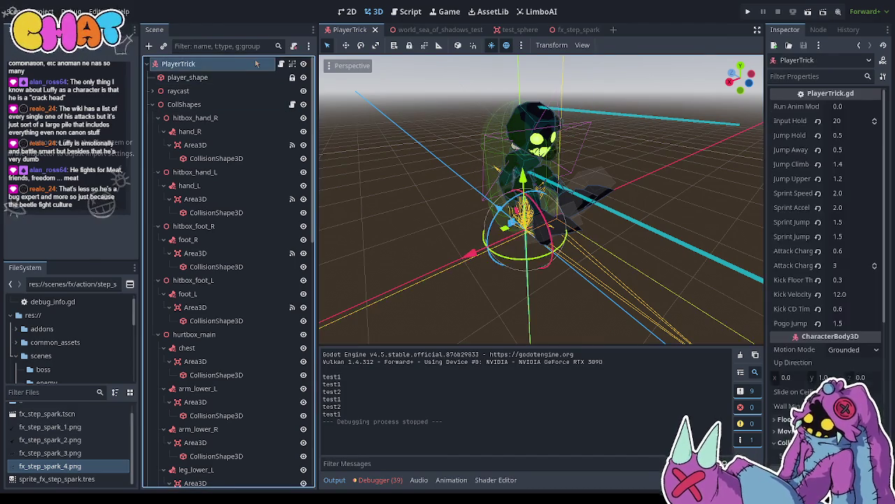
click(235, 77)
click(242, 64)
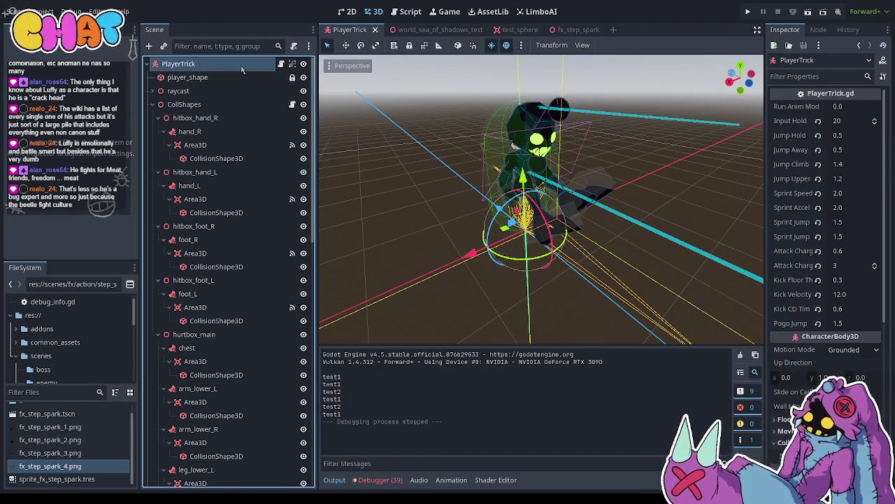
click(236, 77)
click(241, 64)
click(245, 77)
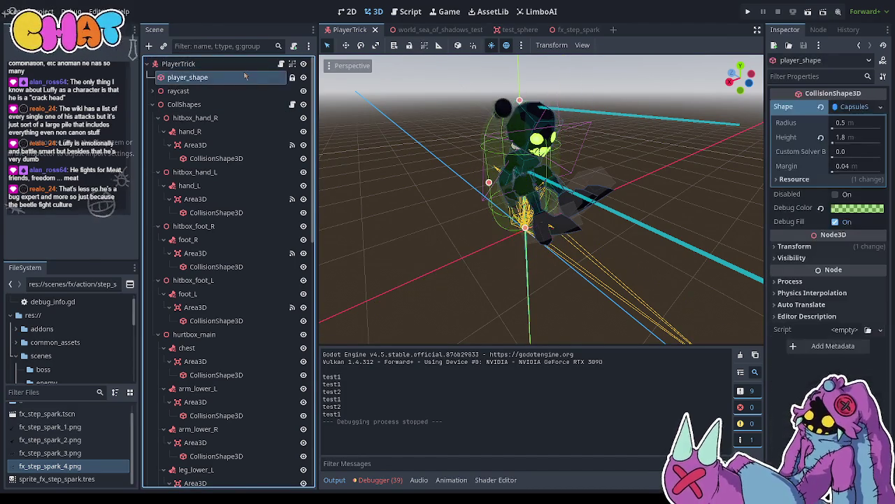
click(253, 63)
click(238, 77)
click(244, 64)
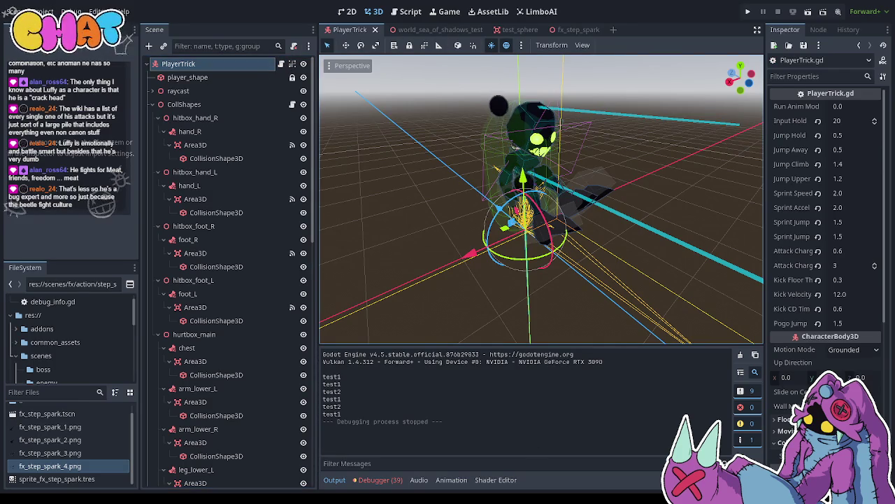
key(ctrl+F3)
Search the script for run_anim and step through the matches to the run_anim_mod declaration
key(ctrl+f)
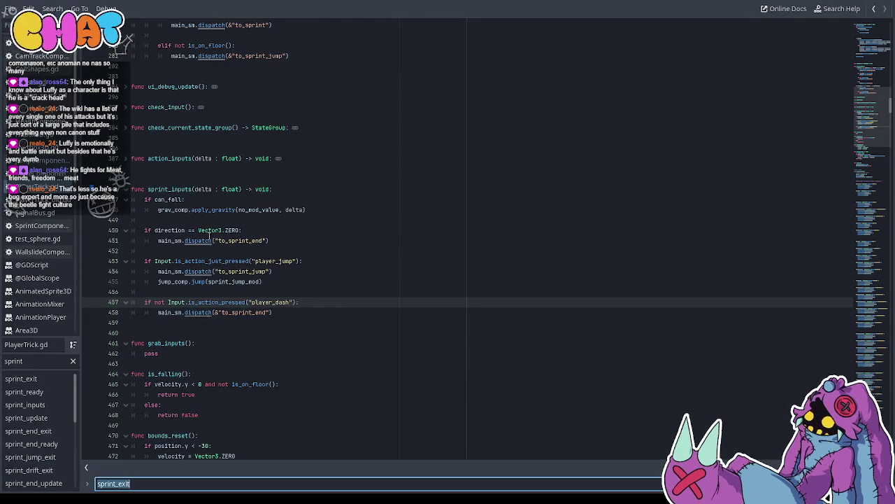
text(ruin)
key(BackSpace)
key(BackSpace)
text(n_anim)
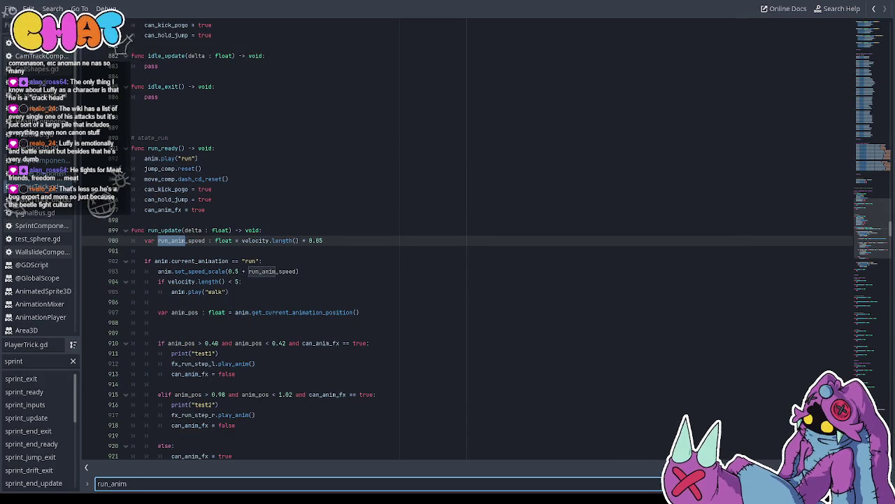
key(Return)
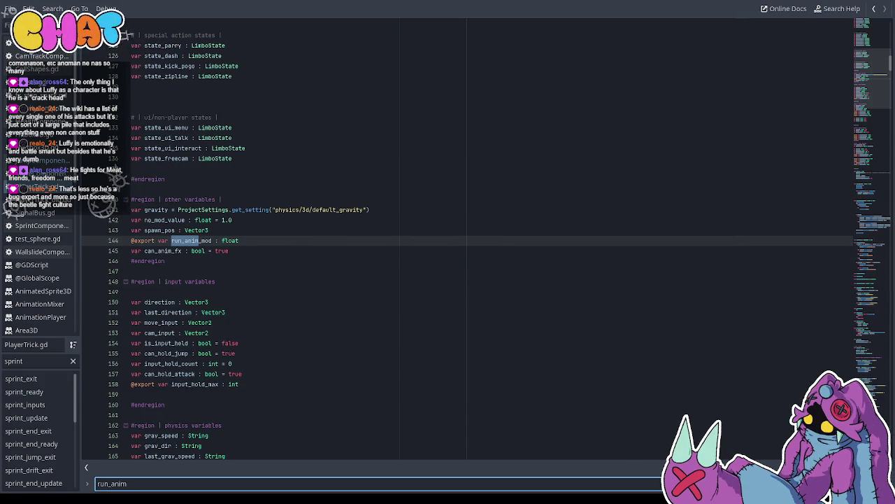
key(shift+Return)
key(shift+Return)
key(shift+Return)
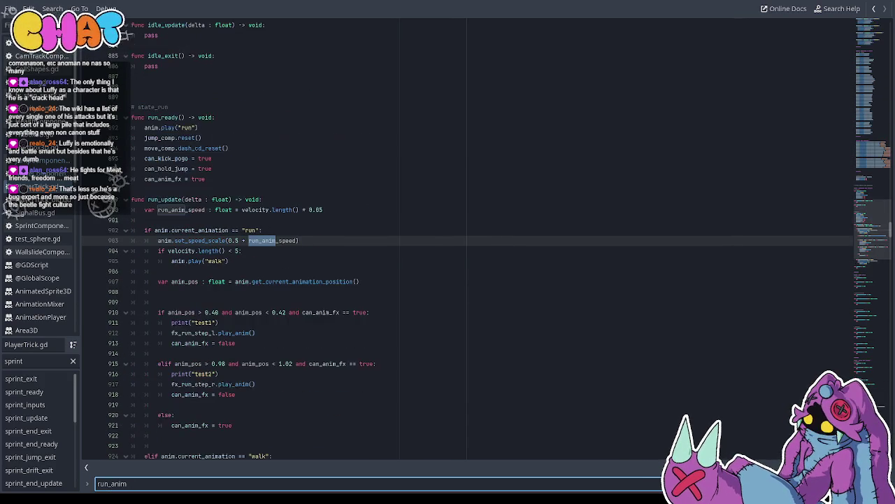
key(Return)
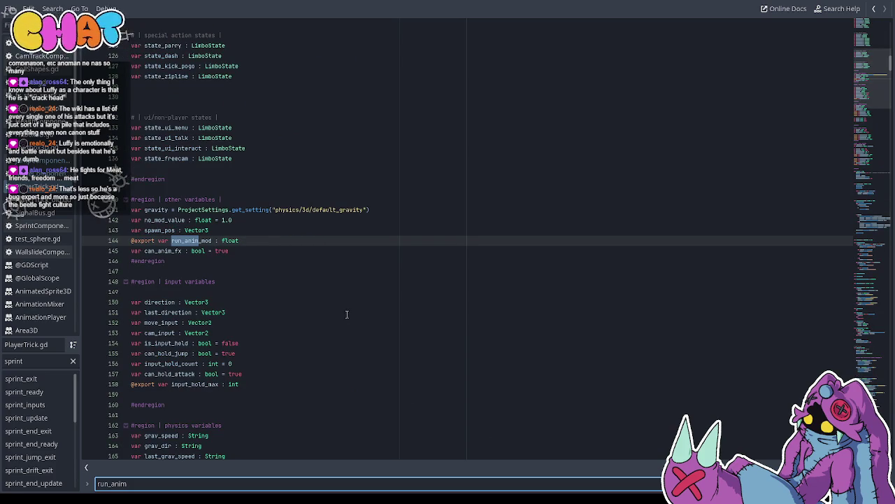
drag(242, 240, 109, 240)
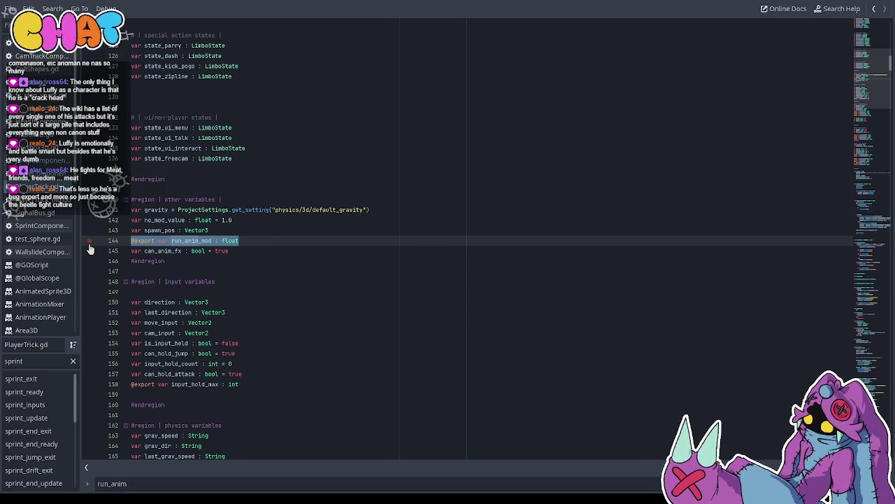
key(BackSpace)
key(BackSpace)
click(340, 243)
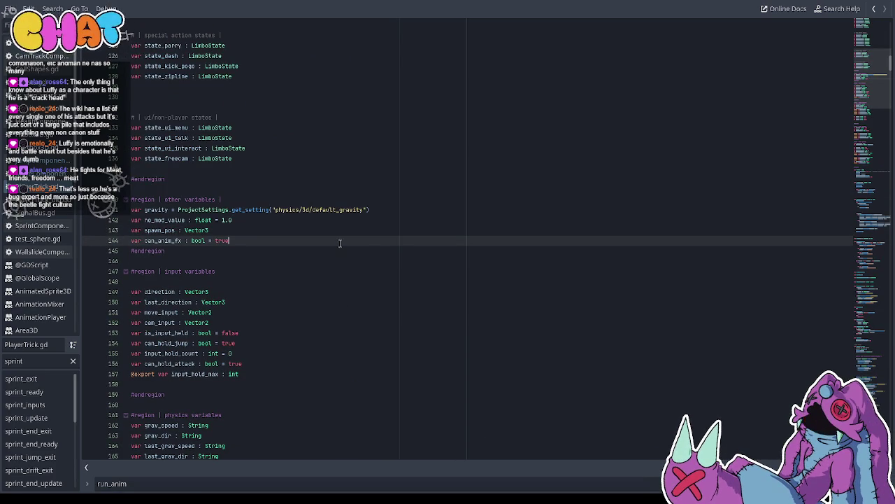
key(ctrl+z)
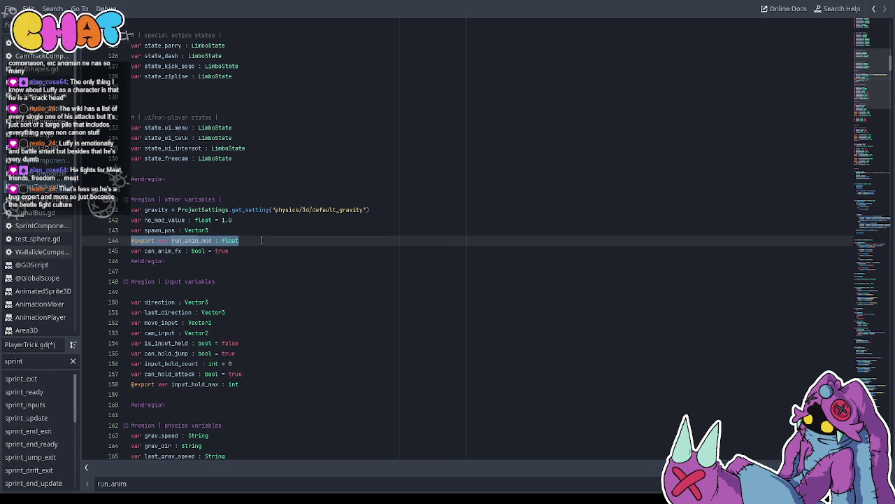
key(BackSpace)
key(BackSpace)
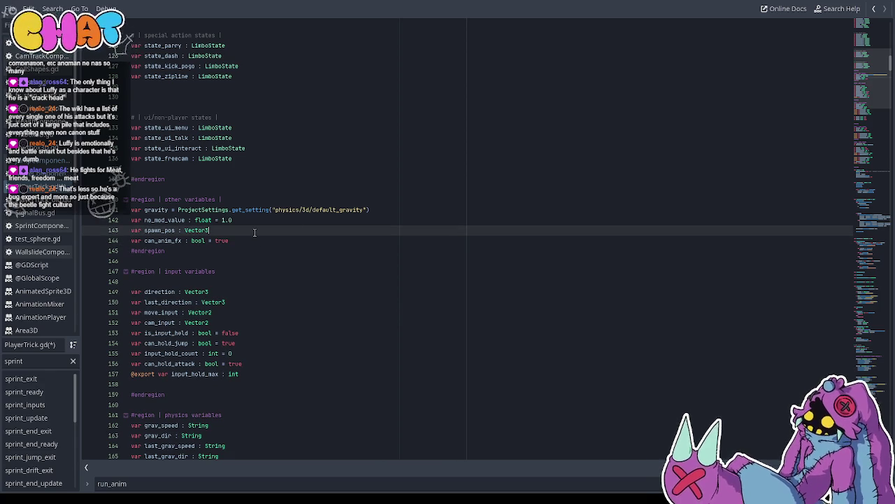
key(ctrl+F2)
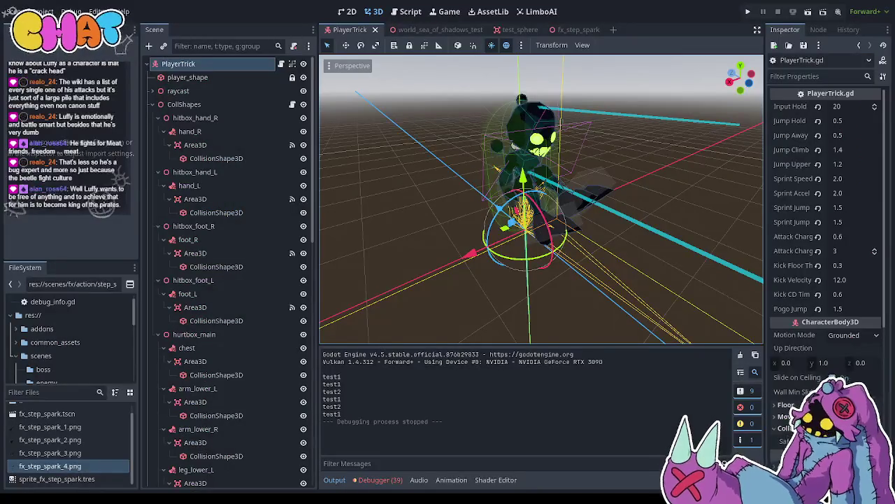
key(F5)
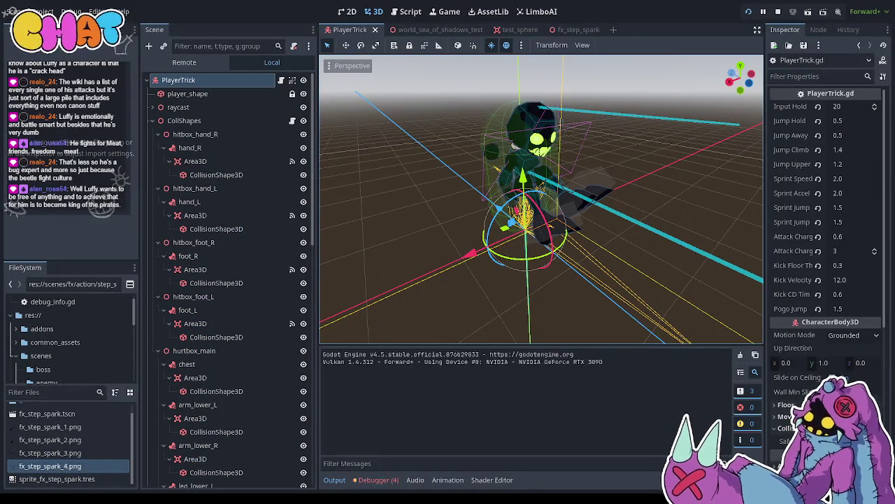
key(w)
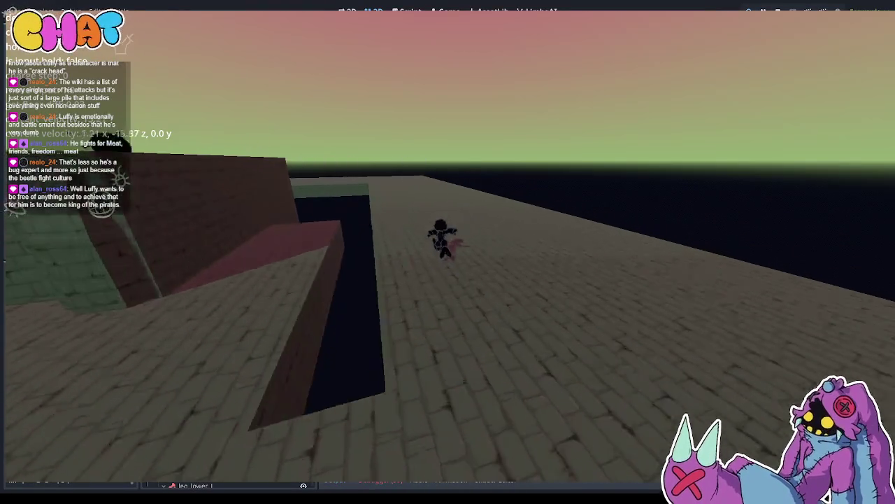
key(a)
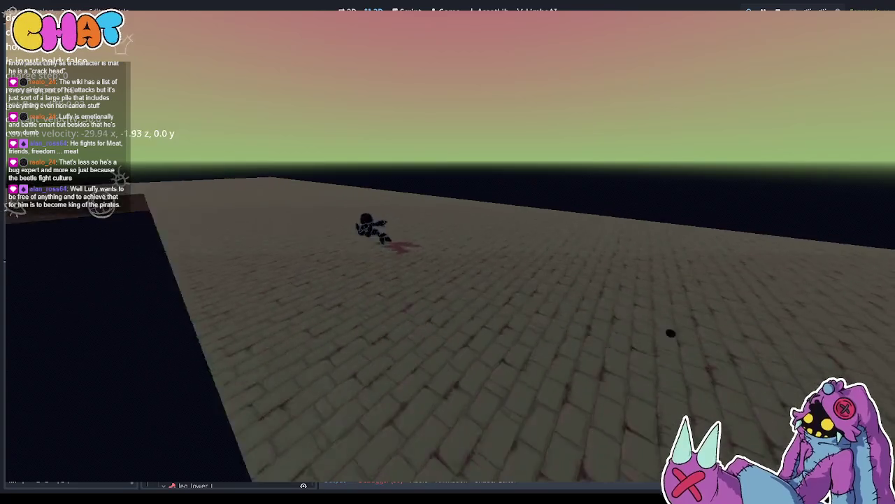
key(s)
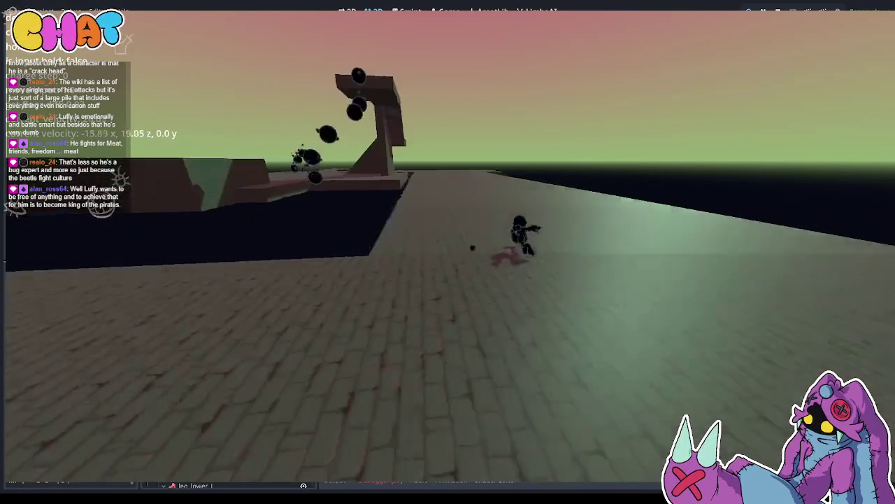
key(space)
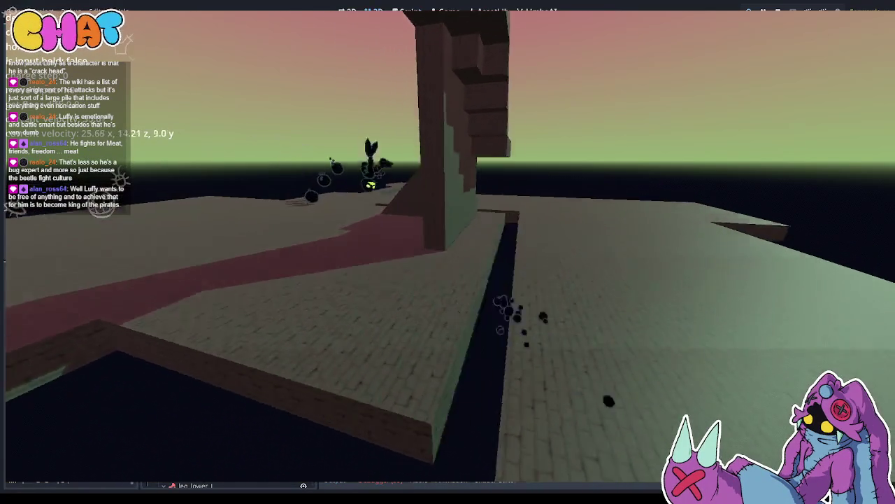
key(a)
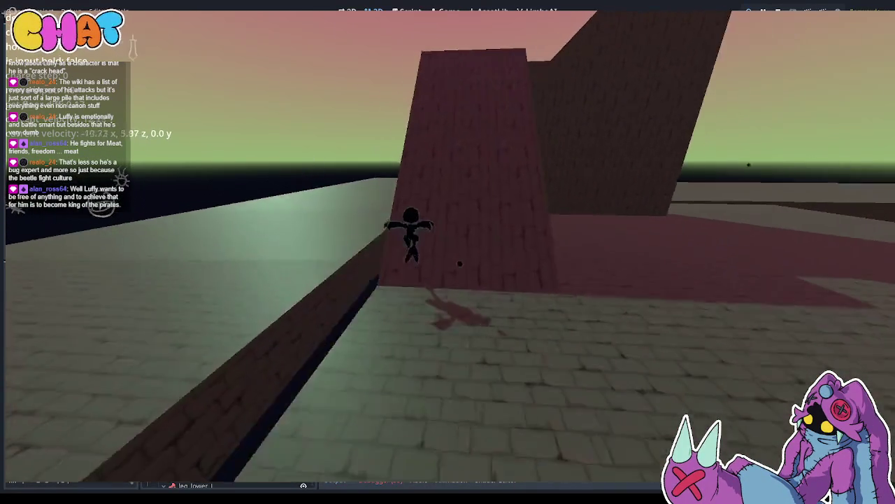
key(space)
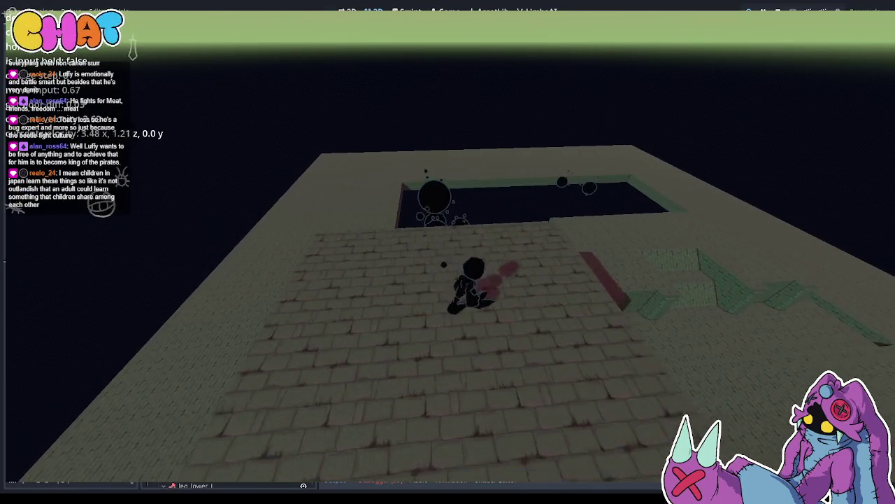
key(w)
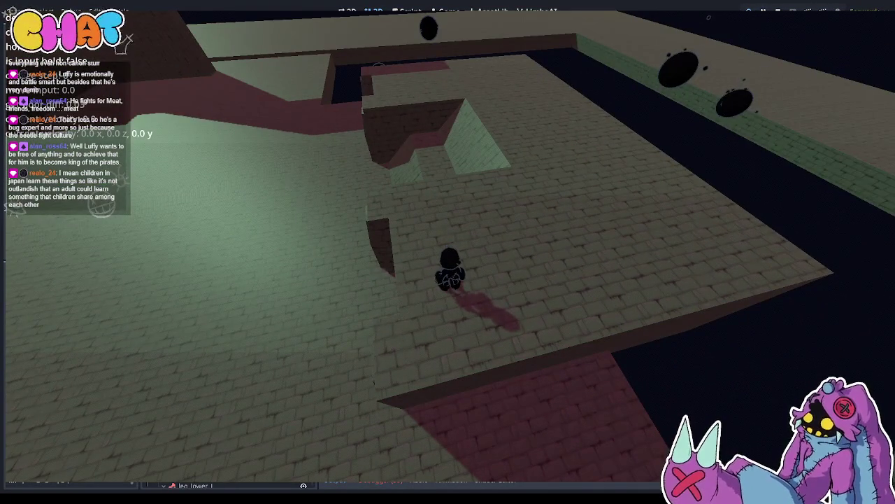
key(F8)
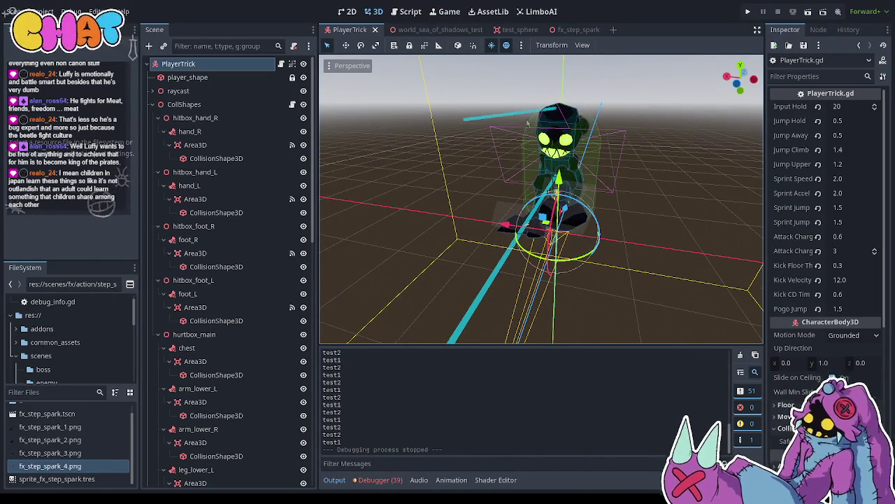
click(747, 10)
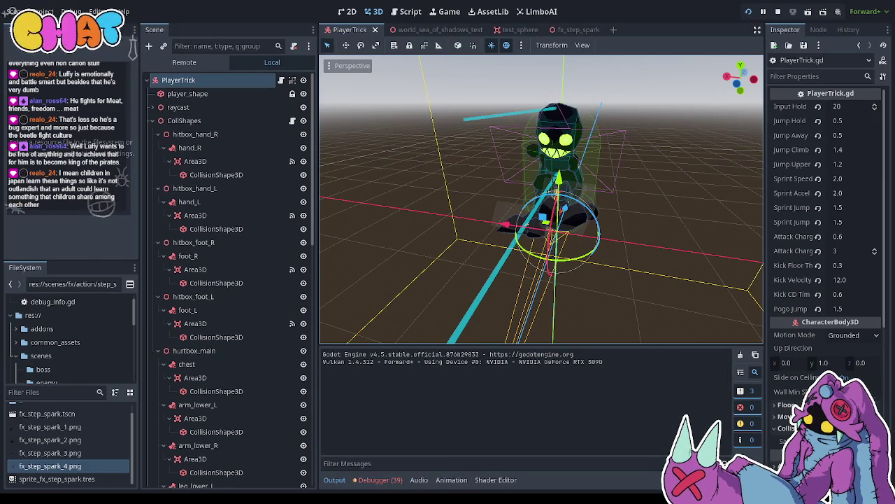
key(F8)
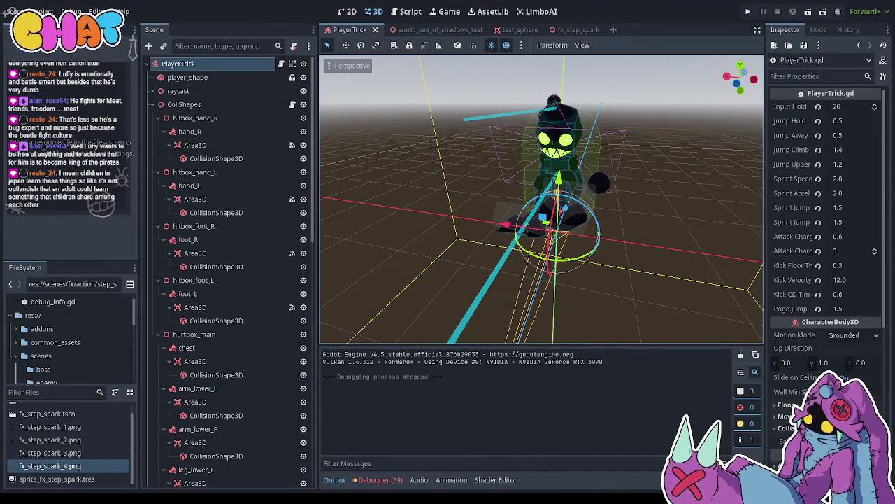
key(ctrl+F3)
scroll(753, 360, up, 5)
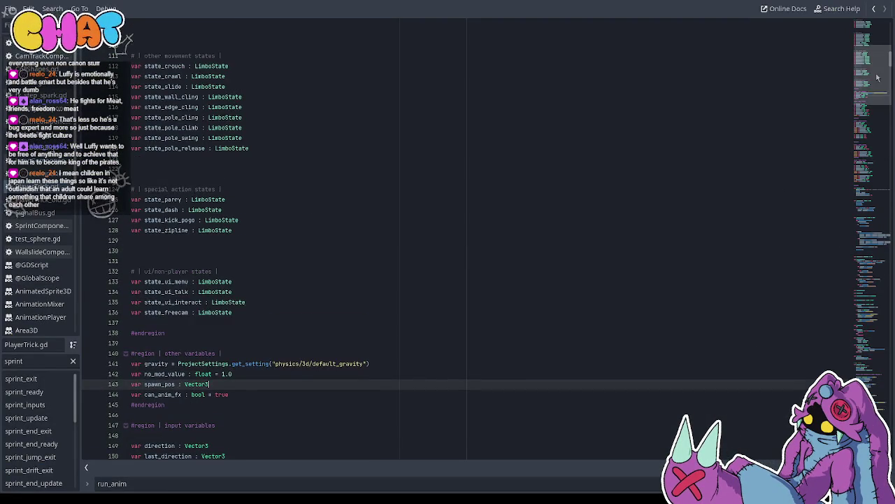
scroll(878, 77, up, 15)
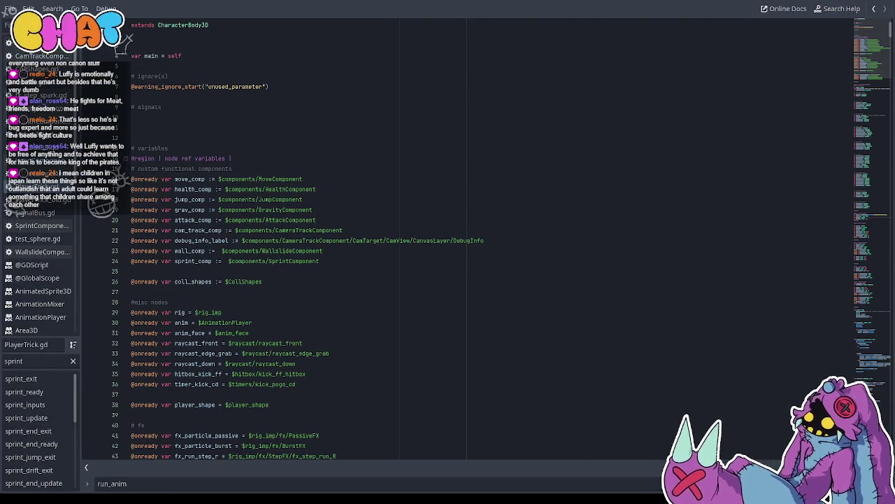
key(ctrl+F2)
scroll(222, 280, down, 8)
Select the AnimationPlayer, set its animation to edge_grab, and orbit around the character's pose
click(222, 250)
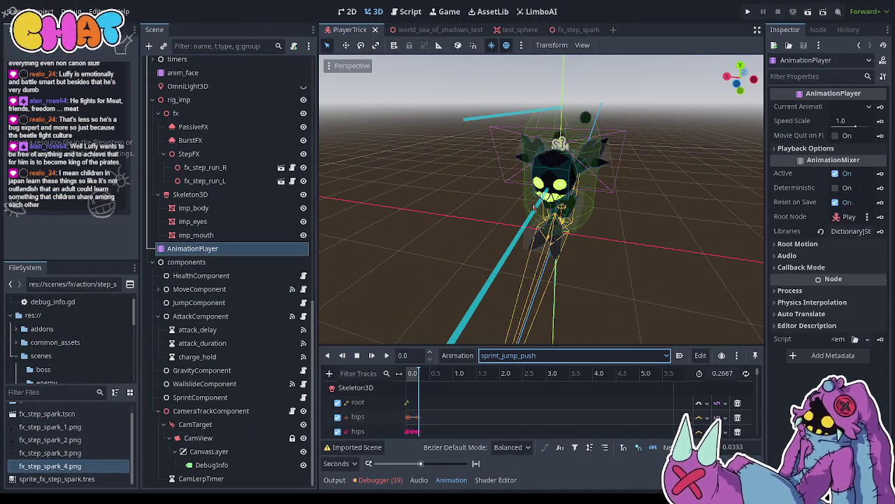
click(532, 355)
click(496, 311)
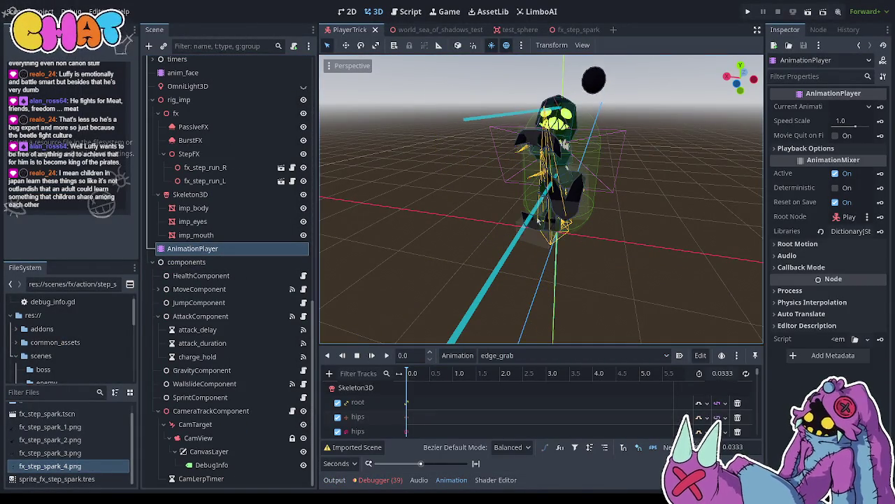
drag(497, 315, 682, 279)
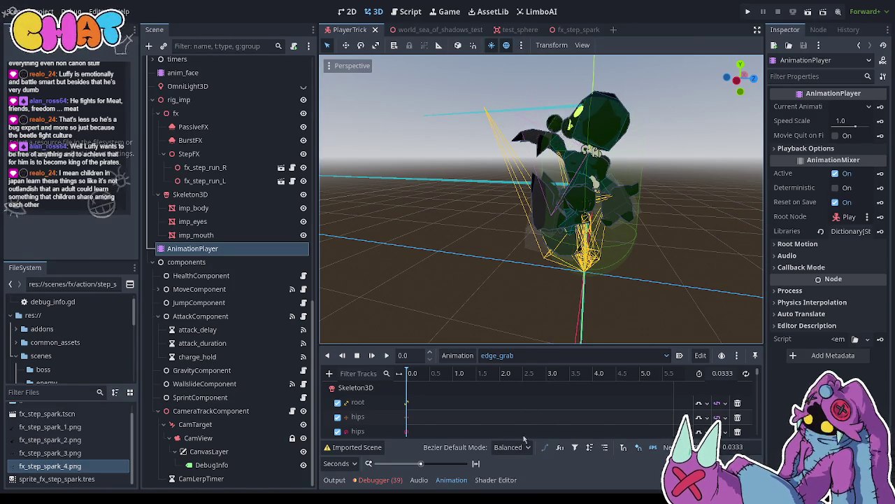
scroll(245, 86, up, 10)
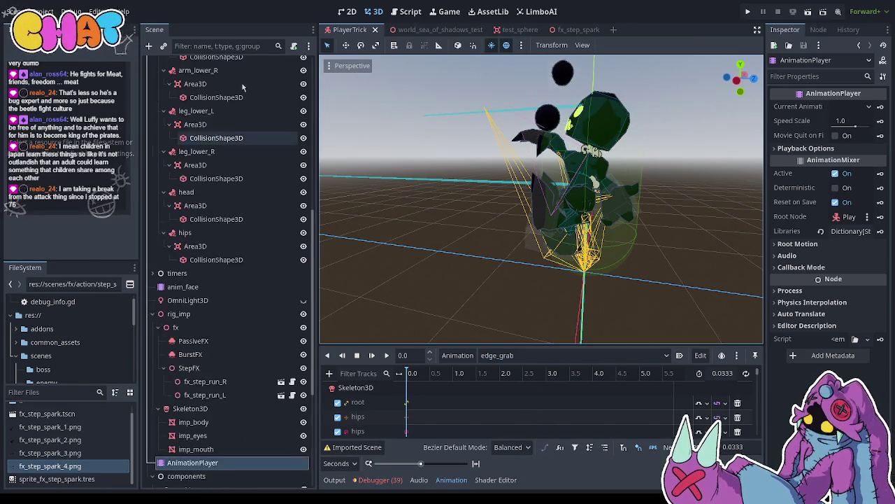
click(280, 63)
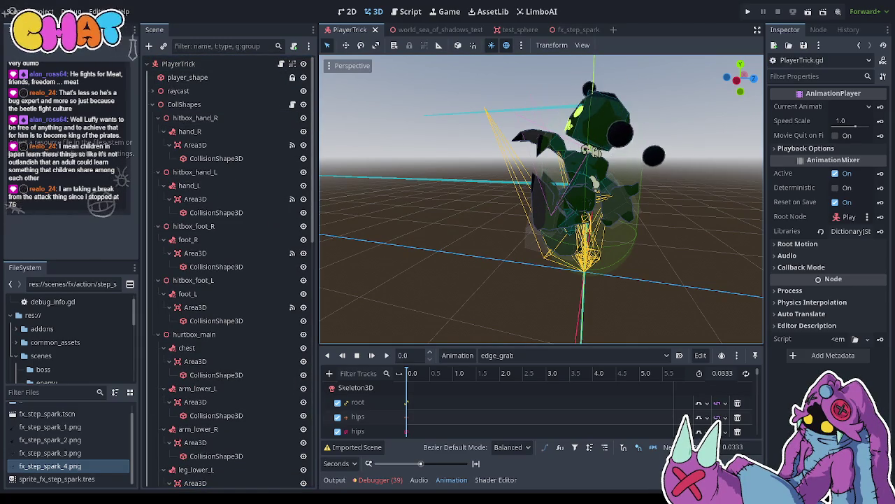
key(ctrl+F3)
Scroll through PlayerTrick.gd and jump via the bookmark to func sprint_inputs at line 445
scroll(427, 326, down, 20)
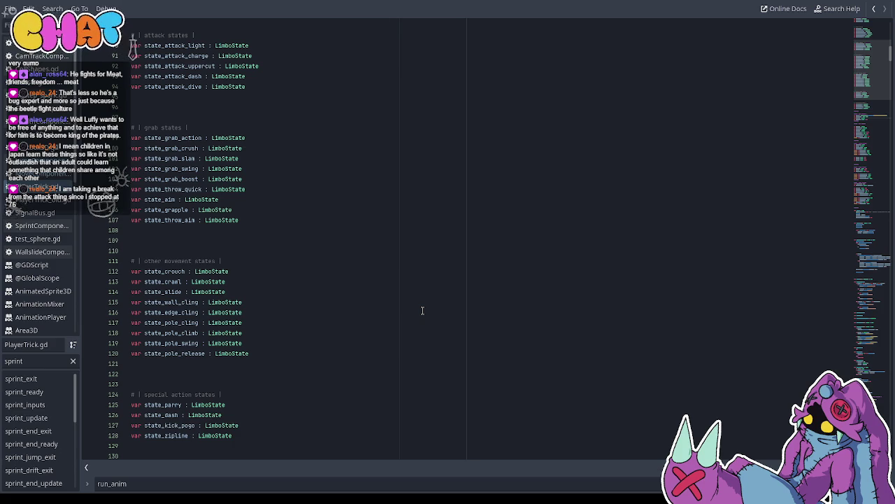
scroll(423, 309, down, 4)
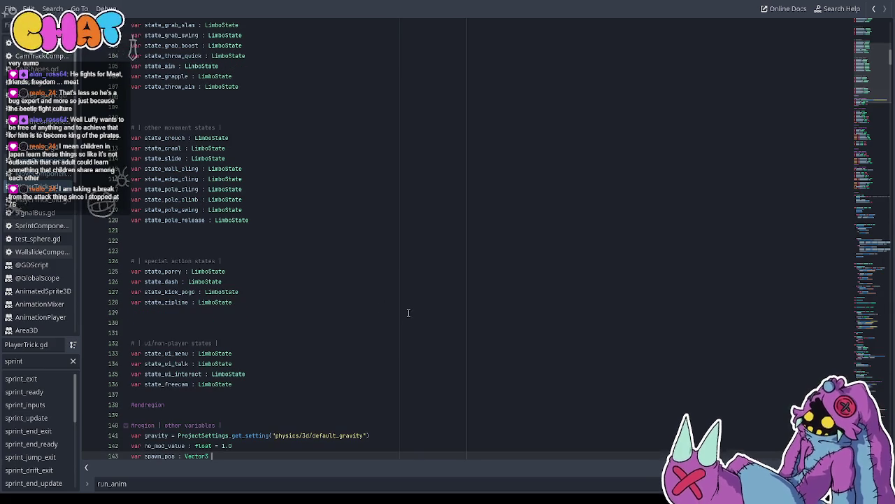
scroll(408, 312, down, 4)
scroll(270, 306, down, 1)
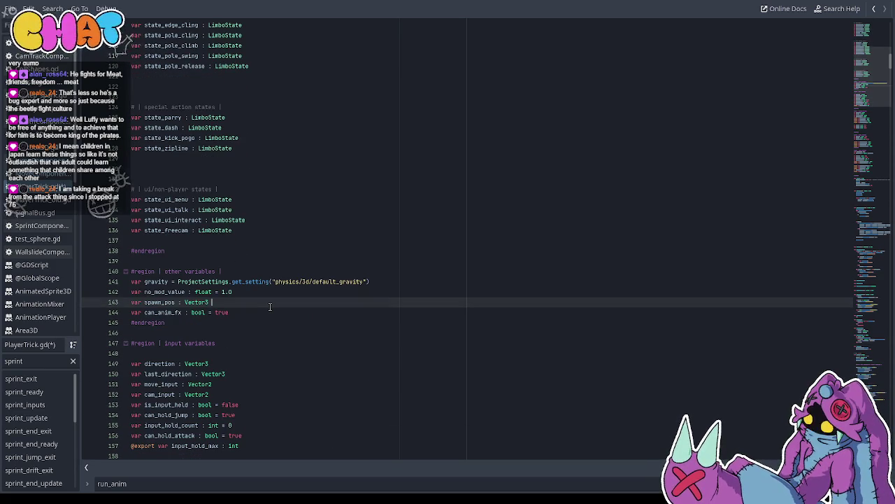
scroll(270, 304, down, 9)
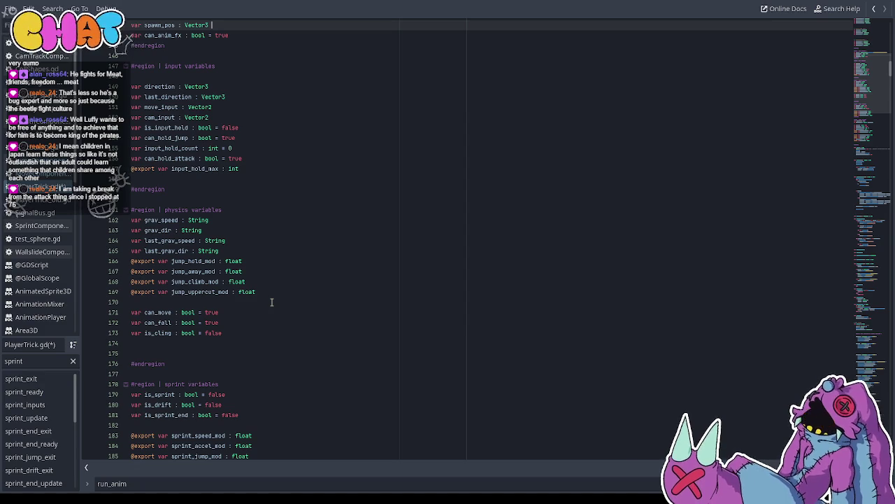
scroll(308, 276, down, 3)
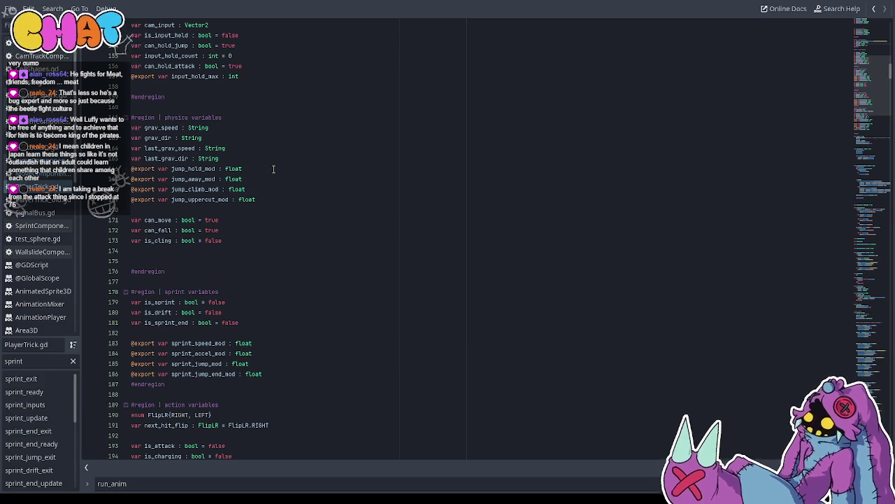
scroll(273, 169, down, 7)
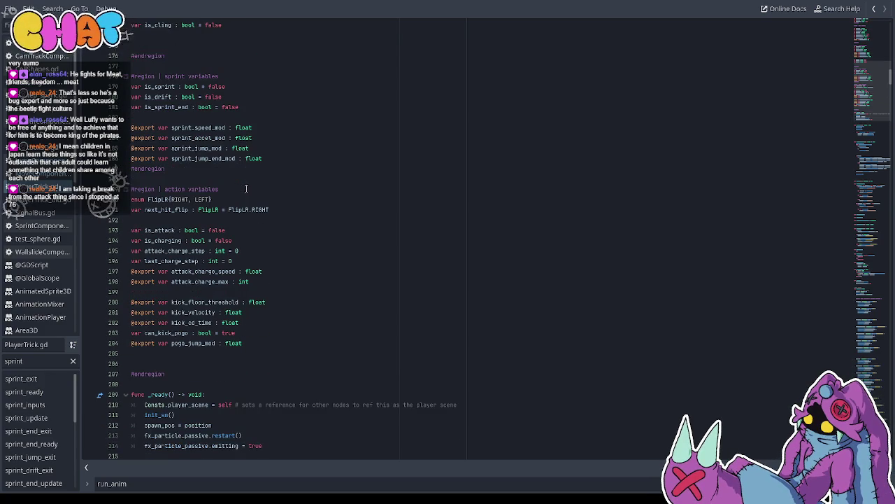
scroll(224, 185, down, 2)
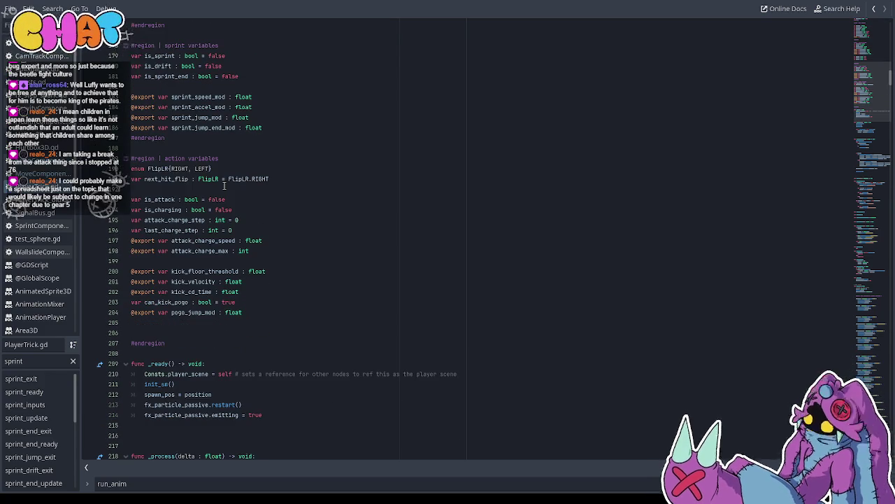
scroll(224, 185, down, 12)
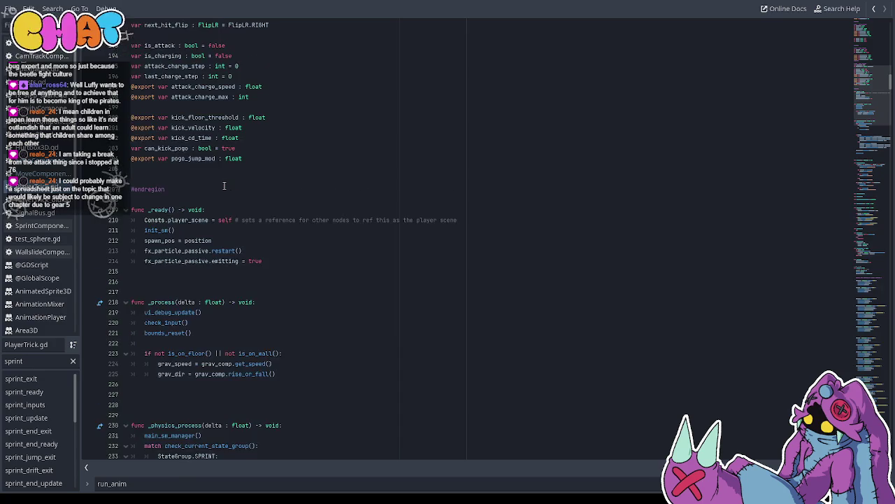
key(ctrl+b)
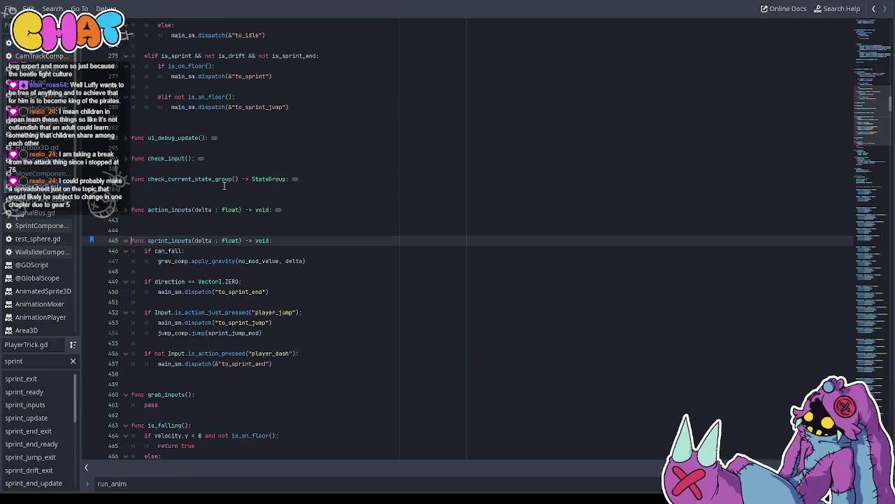
scroll(235, 266, down, 2)
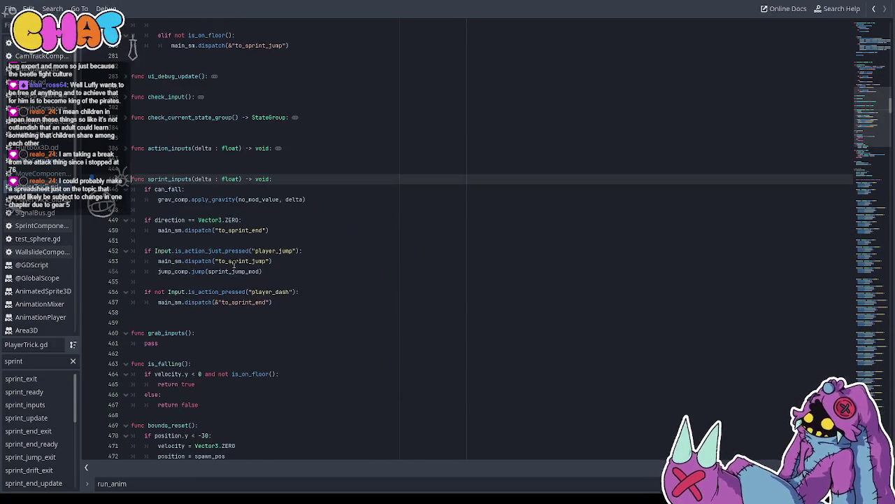
Start a new line below the dash check with an Input.is_action_pressed call
click(301, 302)
key(Return)
key(Return)
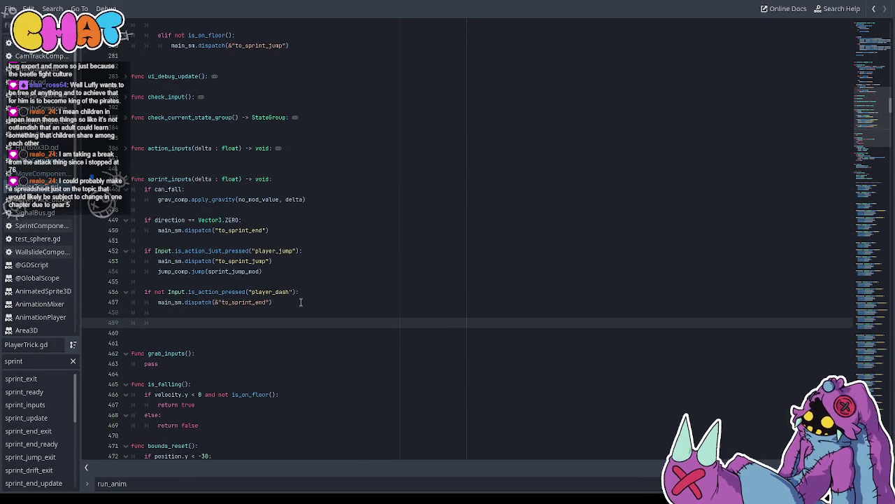
key(BackSpace)
key(Up)
key(Down)
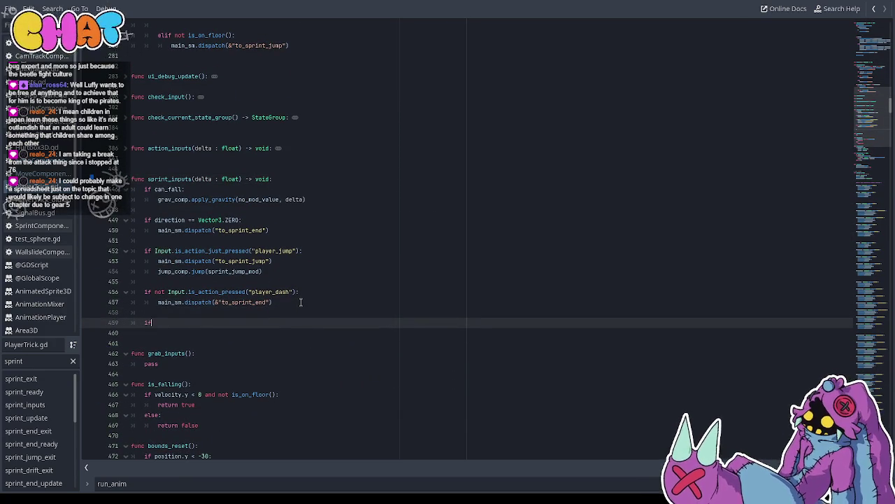
text( Input.is_act)
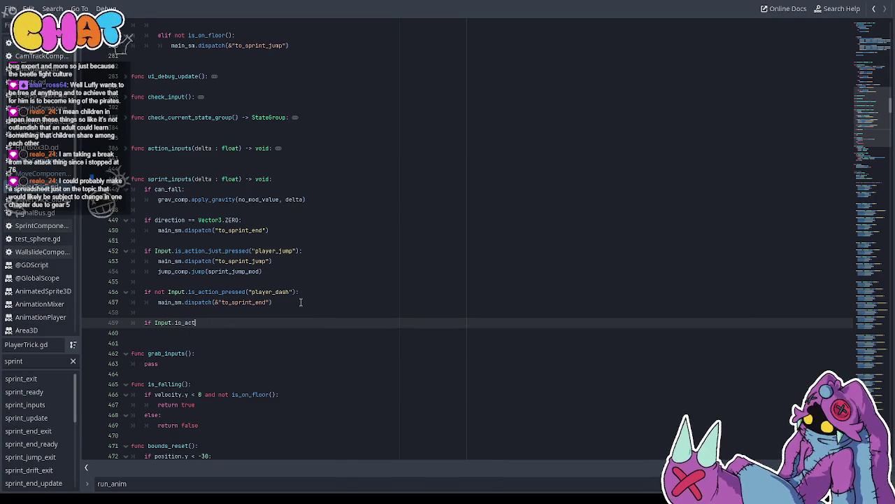
text(ion_)
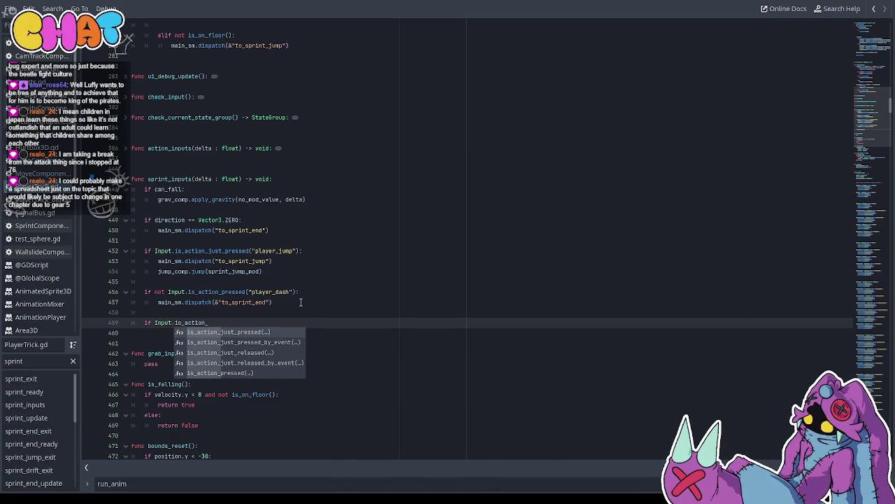
text(press)
key(Return)
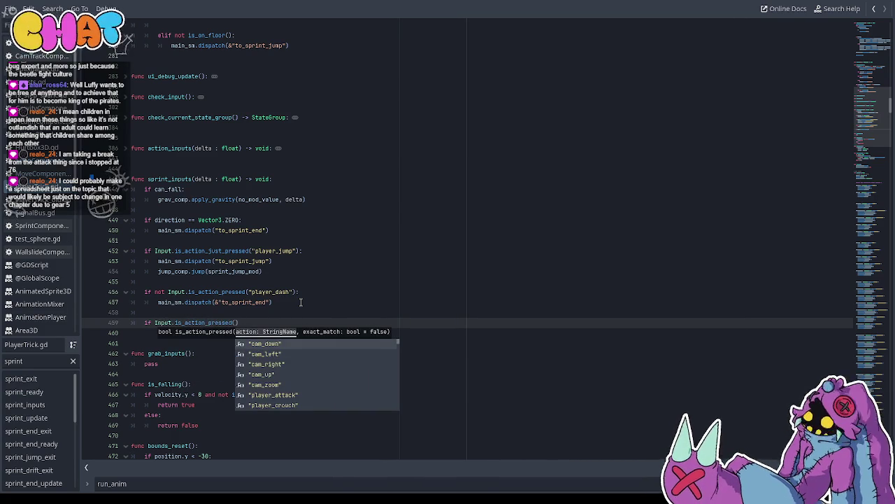
Enter "player_drift" as the action name in the new check
text("d)
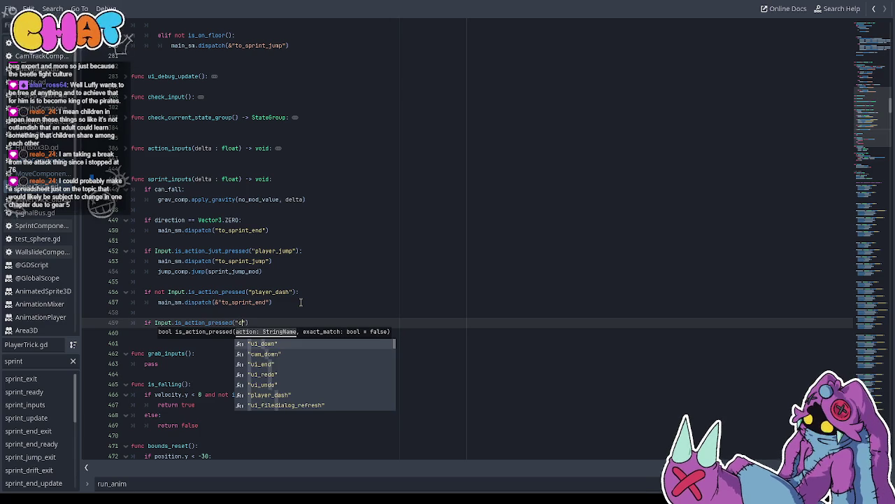
key(BackSpace)
text(po)
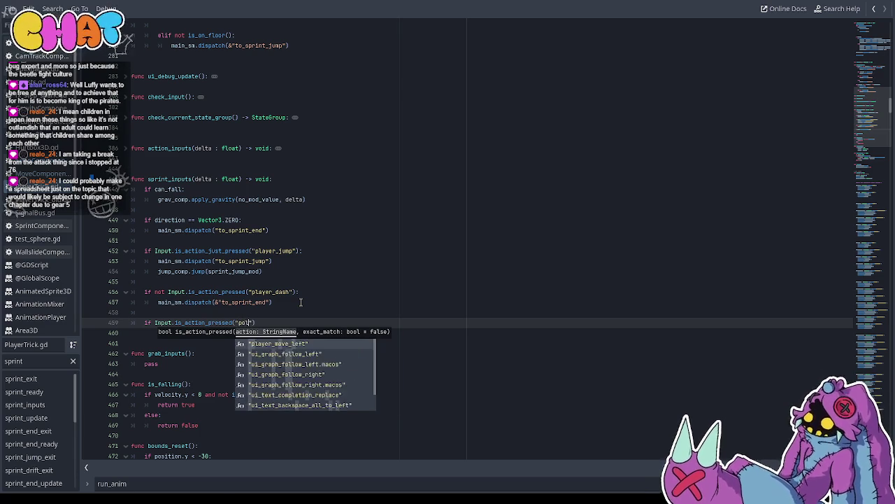
key(BackSpace)
text(layer)
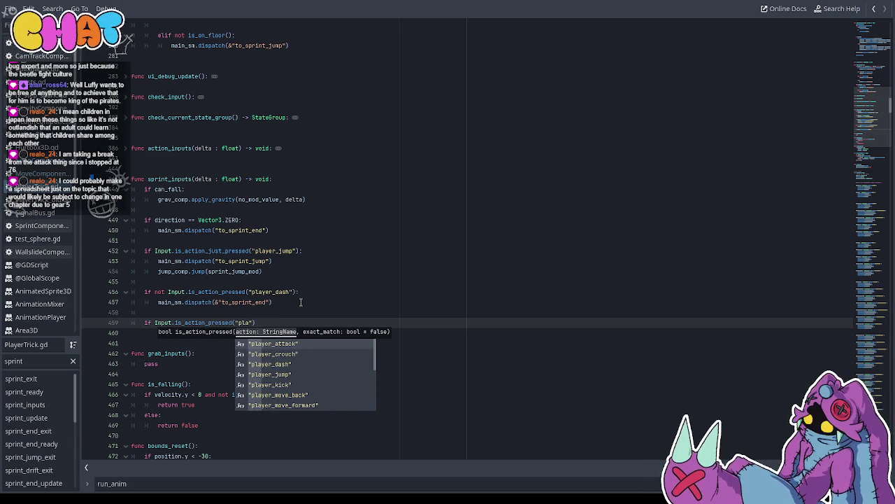
text(_)
text(_drift)
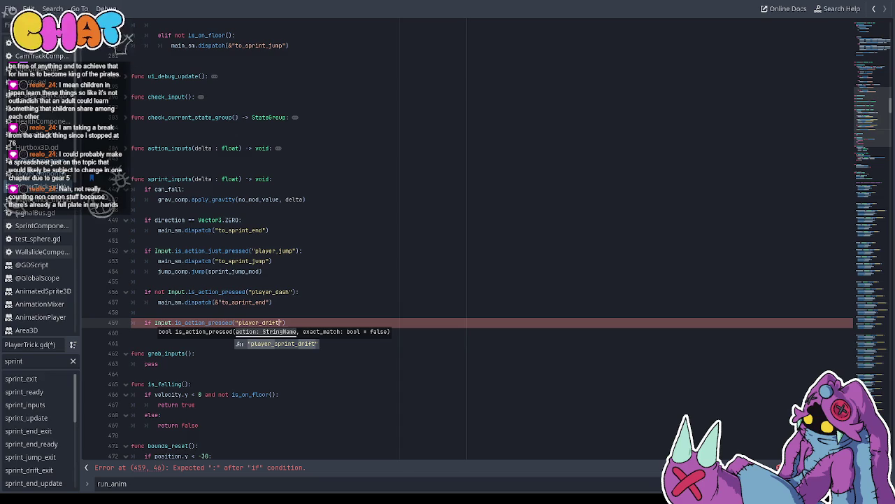
click(243, 291)
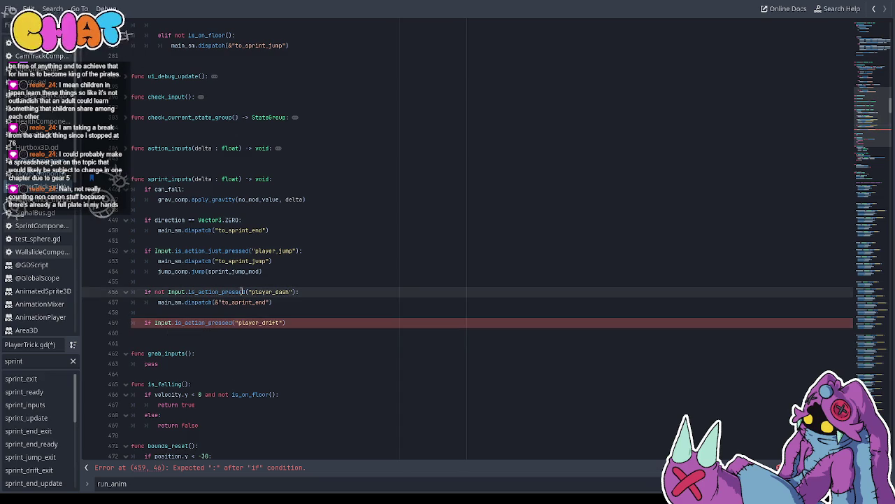
click(281, 333)
click(297, 320)
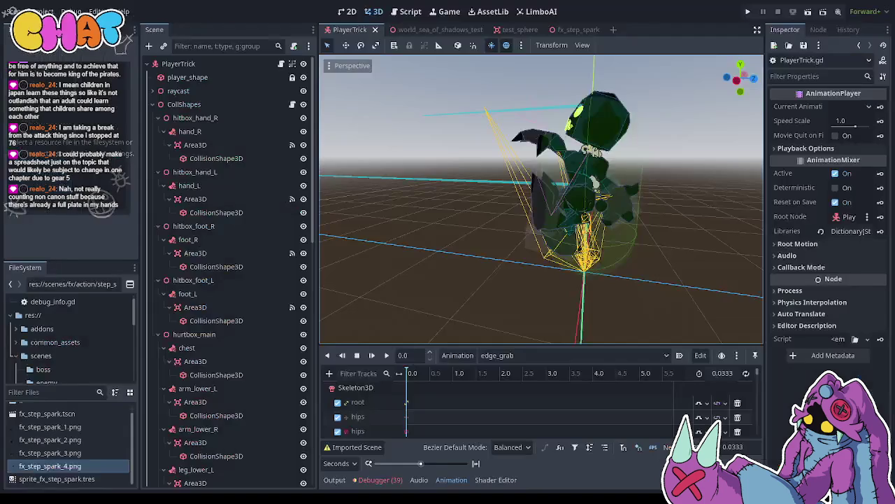
key(ctrl+F2)
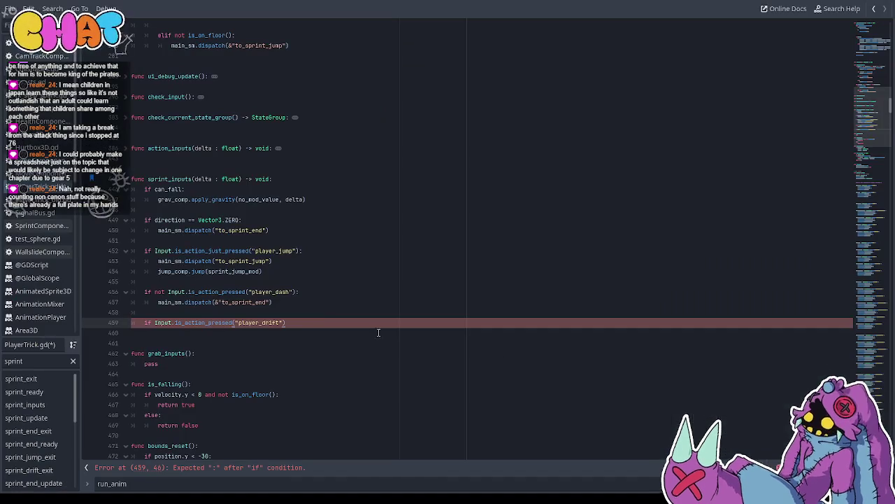
key(ctrl+F3)
click(262, 323)
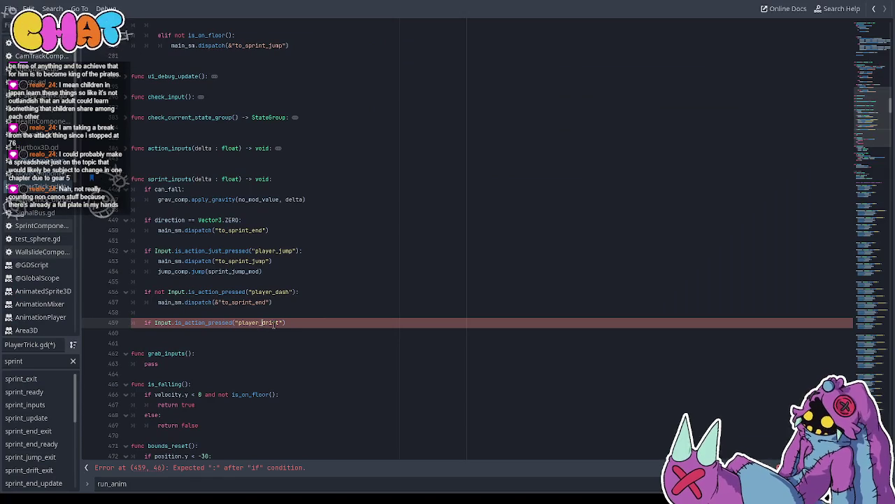
Rename the action to player_sprint_drift and close the if with a colon and a pass body
text(sprint_)
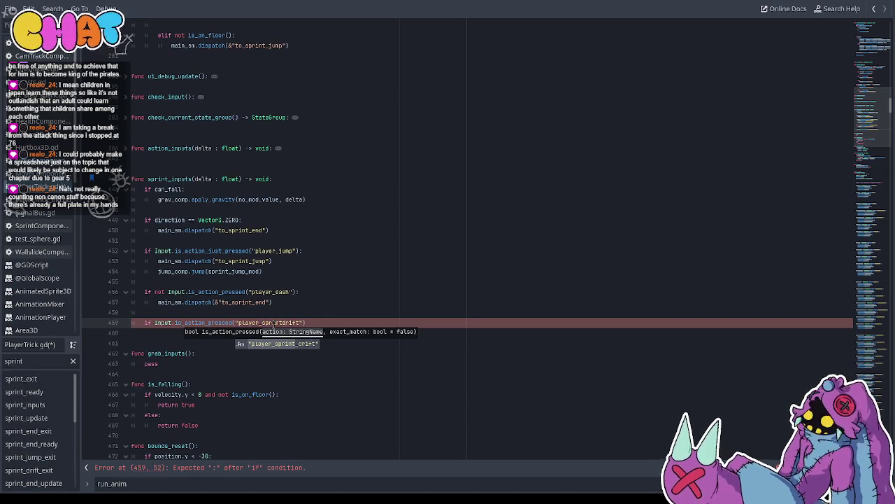
click(291, 311)
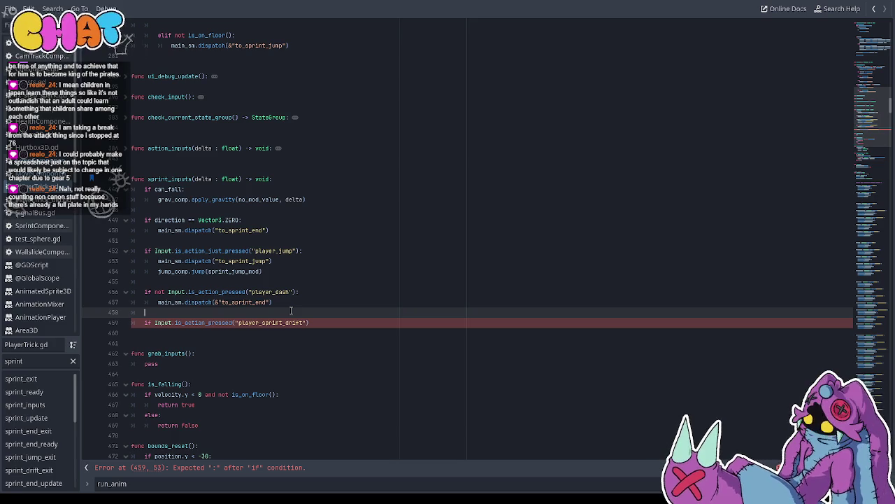
click(351, 320)
text(:)
key(Return)
text(pas)
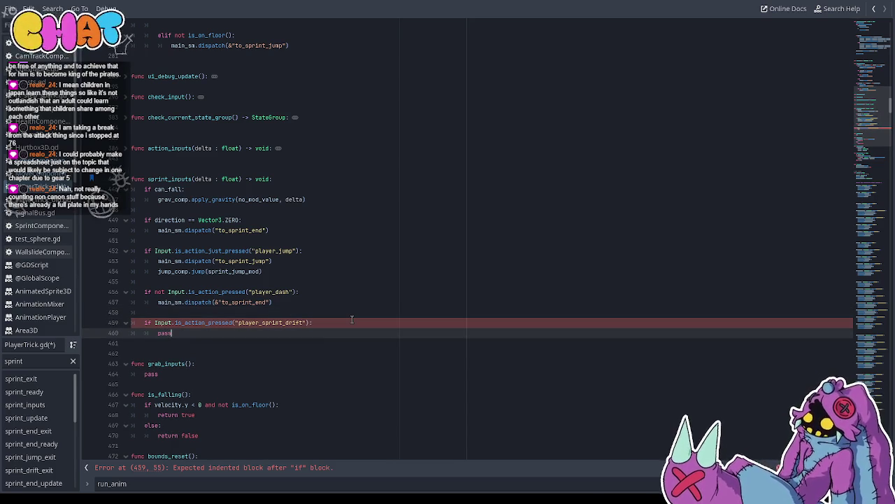
text(s)
Replace the pass with main_sm.dispatch(&"to_sprint_drift")
click(352, 321)
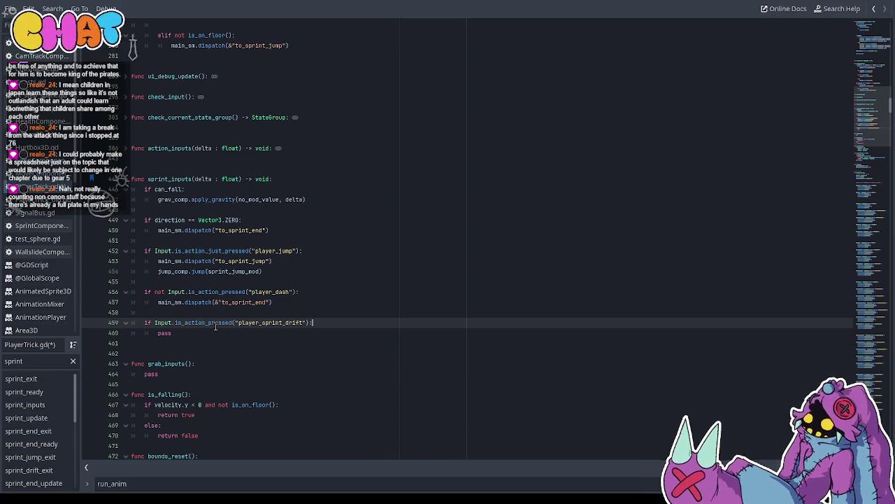
double_click(163, 334)
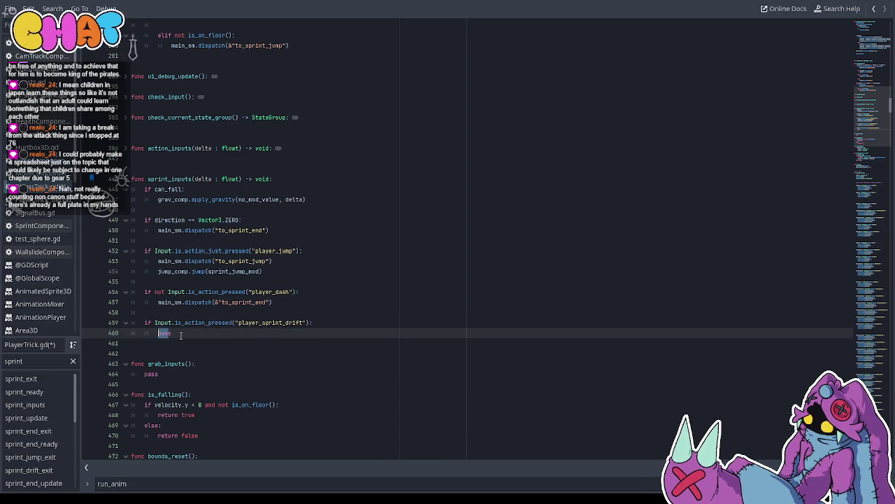
click(180, 333)
drag(180, 333, 159, 334)
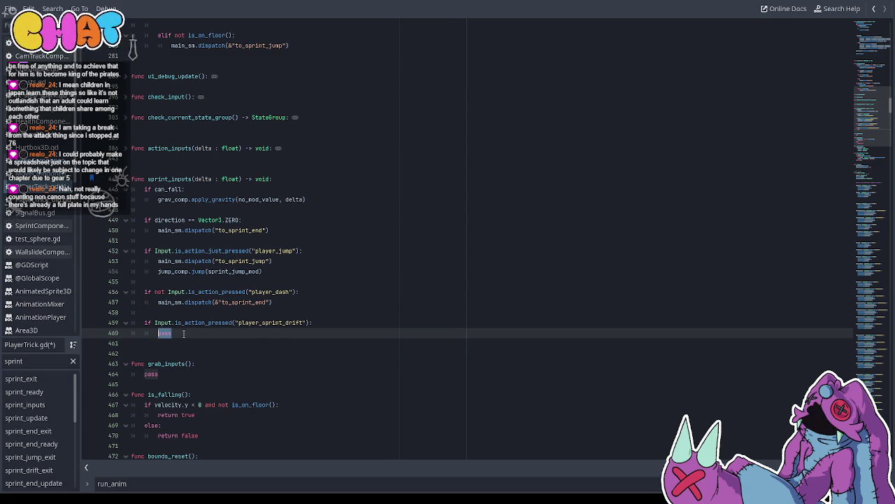
text(main_)
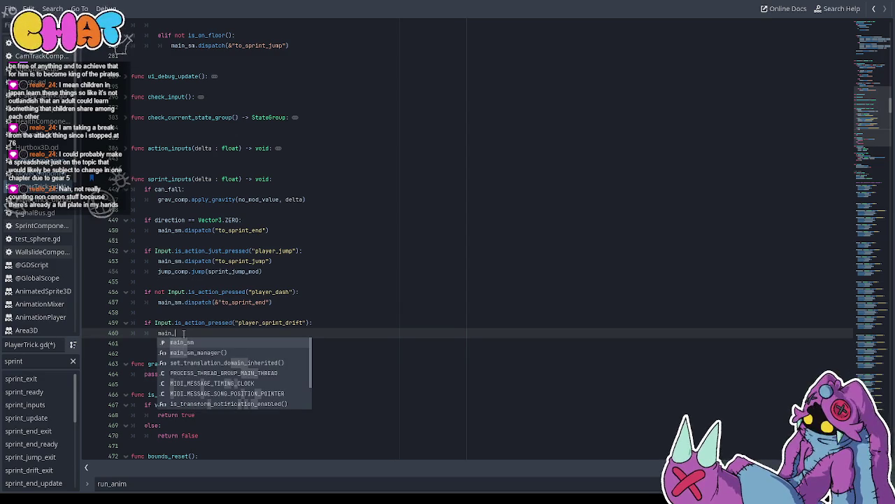
text(sm.dispatch)
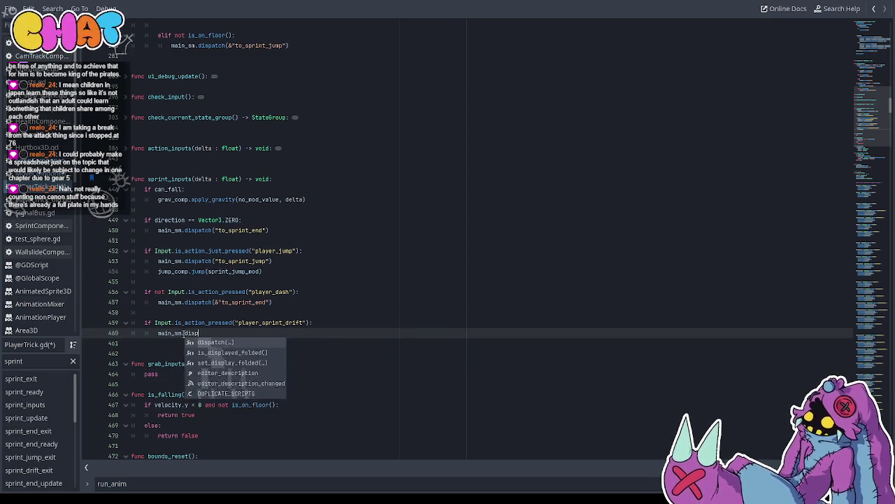
key(Return)
key(Escape)
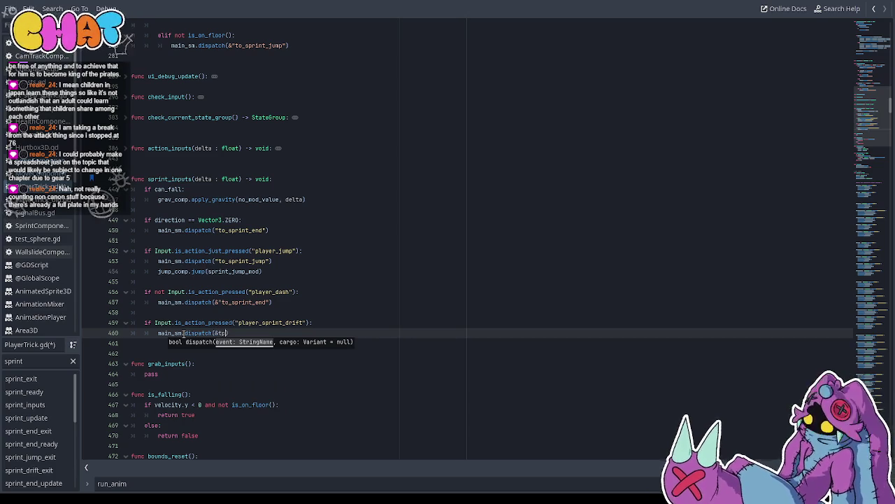
text(_)
key(ctrl+space)
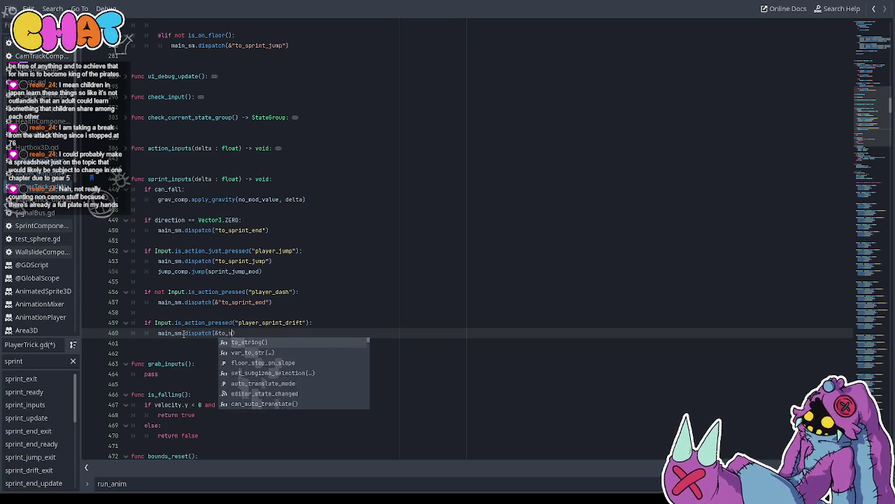
text(sprint_drift)
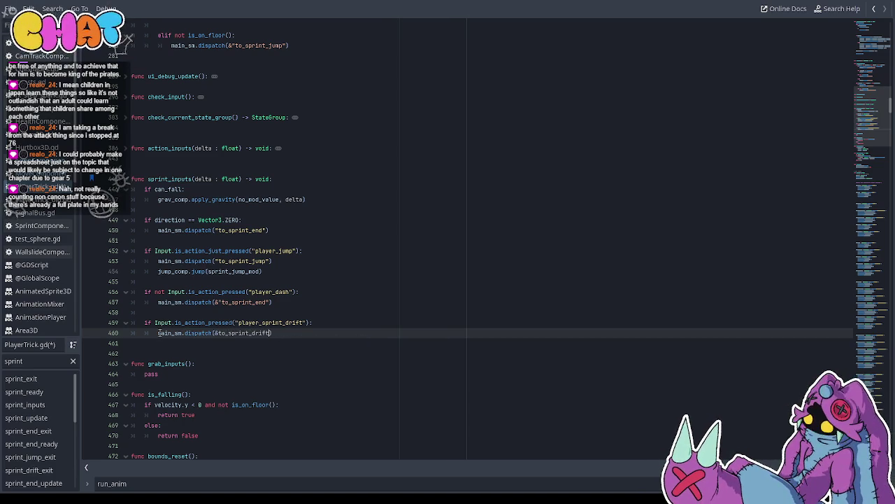
text(")
Add is_drift = true above the dispatch line
click(328, 325)
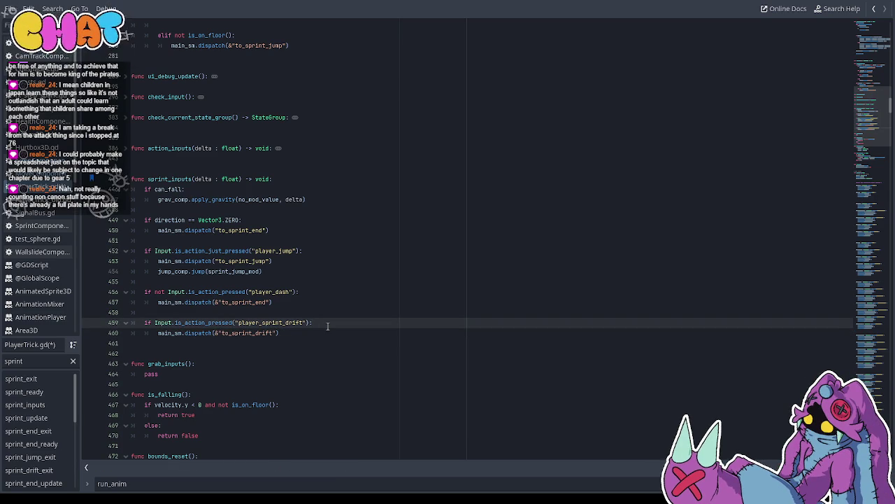
key(Return)
text(is)
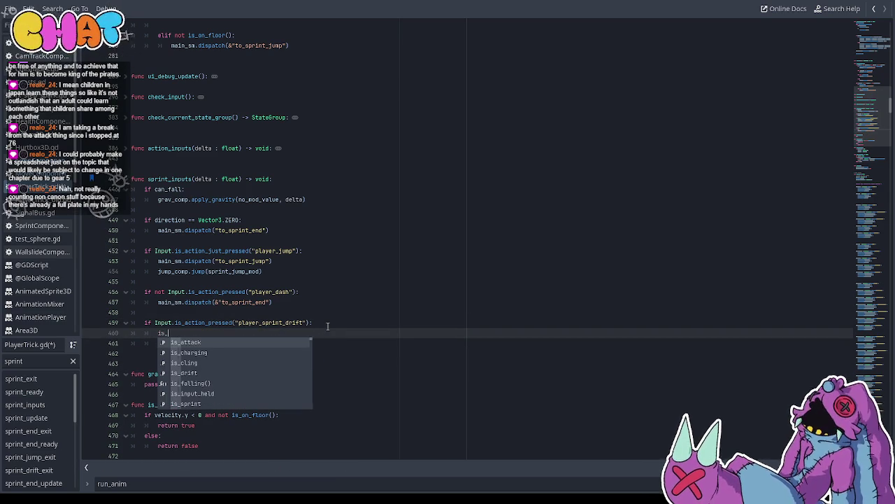
text(_sprint)
key(BackSpace)
key(BackSpace)
key(BackSpace)
text(drift = true)
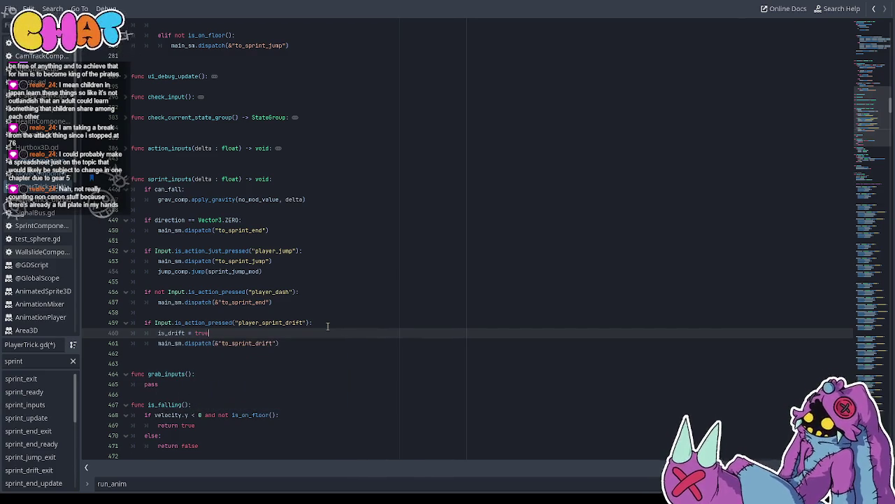
Replace the pass in sprint_drift_exit with is_drift = false
scroll(376, 310, down, 15)
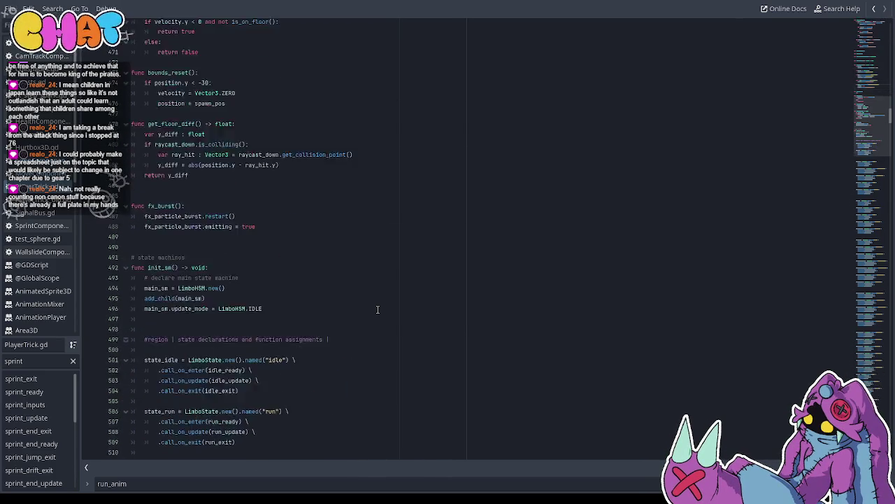
scroll(377, 309, down, 20)
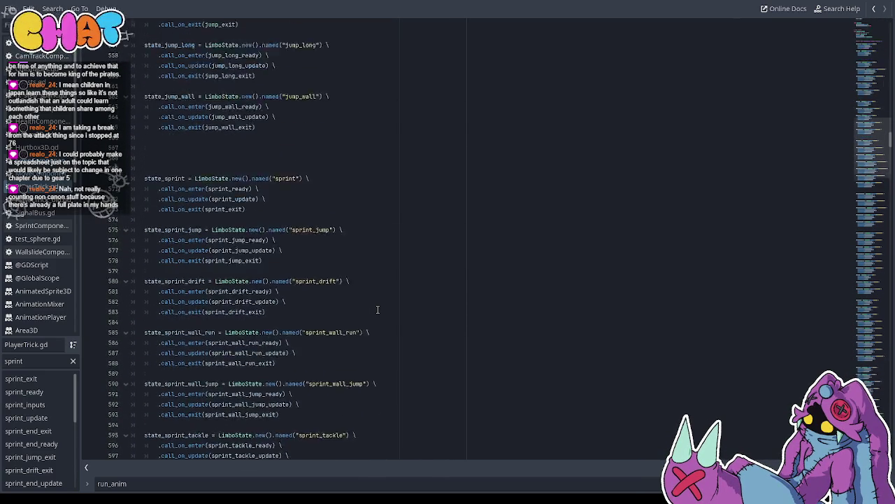
key(ctrl+b)
scroll(297, 305, down, 13)
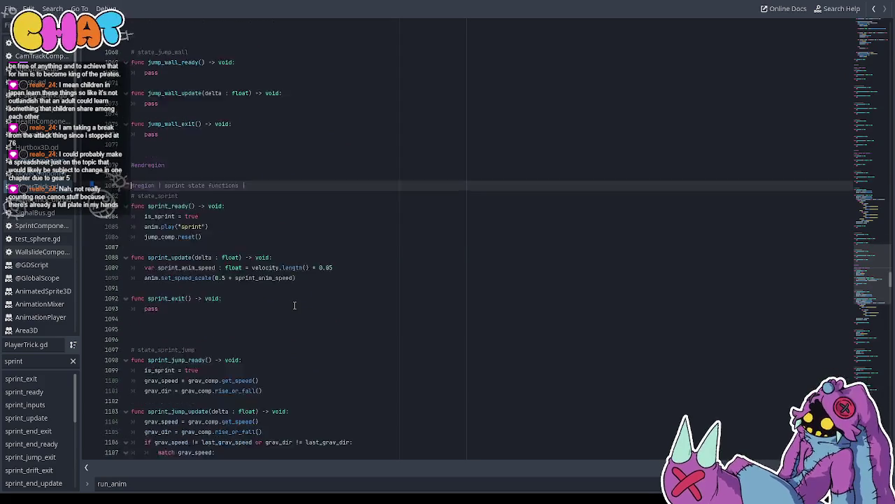
drag(173, 334, 144, 335)
text(is_)
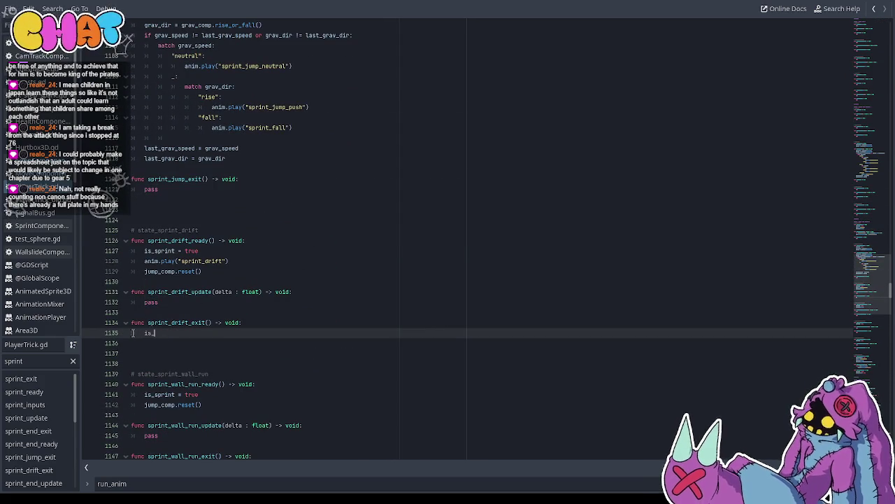
text(drift = fl)
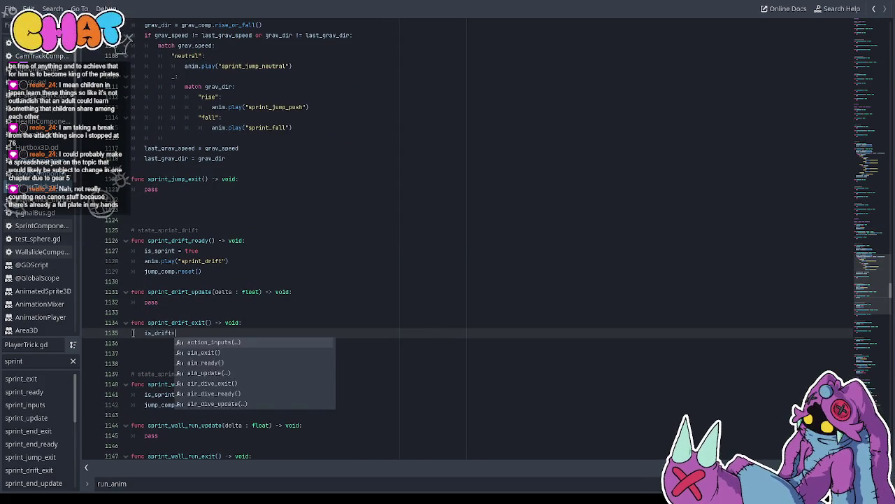
key(BackSpace)
text(alse)
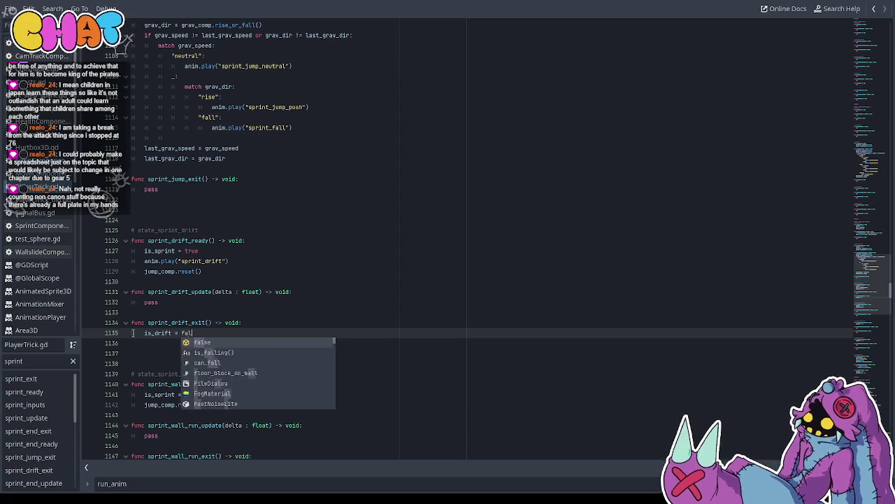
click(254, 253)
text(e)
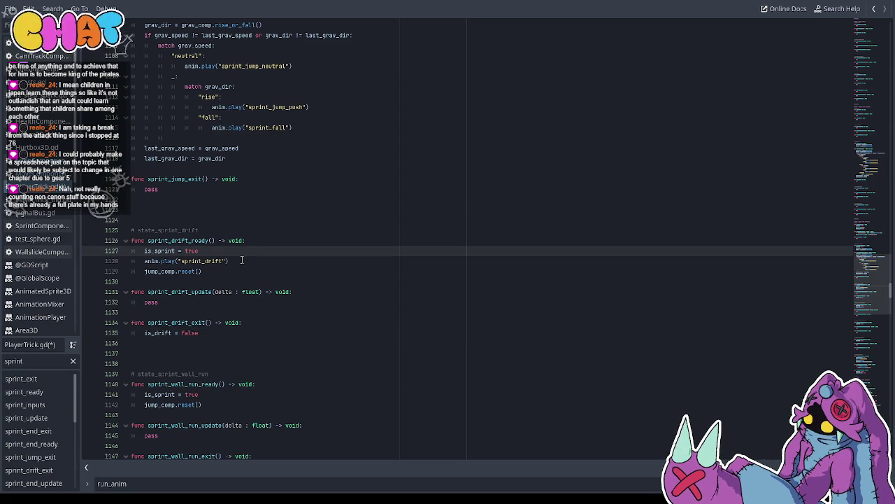
In sprint_drift_update, replace pass with a not Input.is_action_pressed("player_sprint_drift") check
double_click(151, 301)
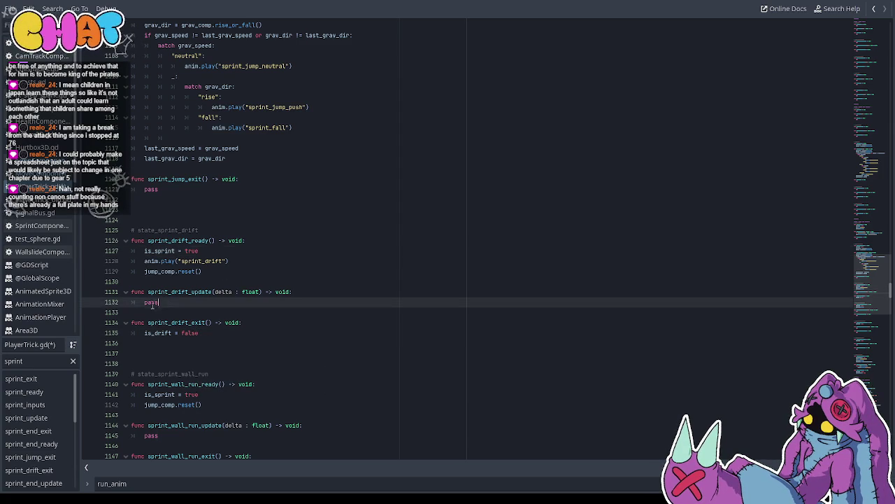
text(idf )
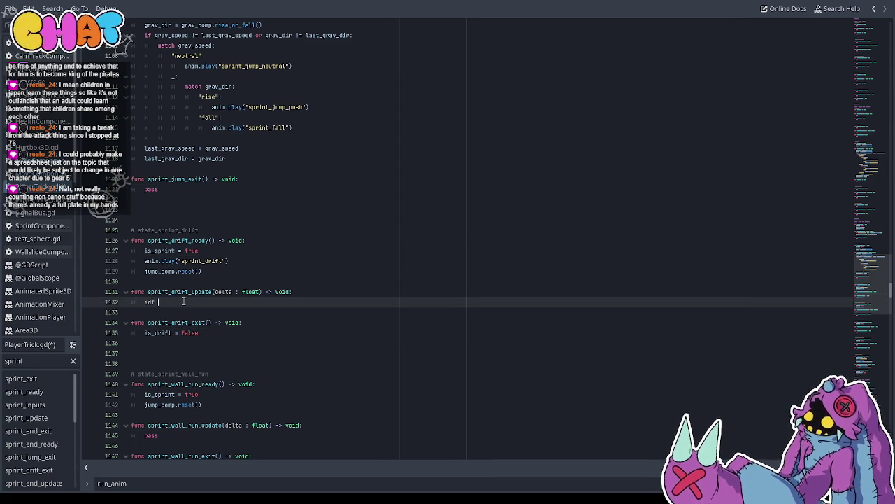
text(ot is_)
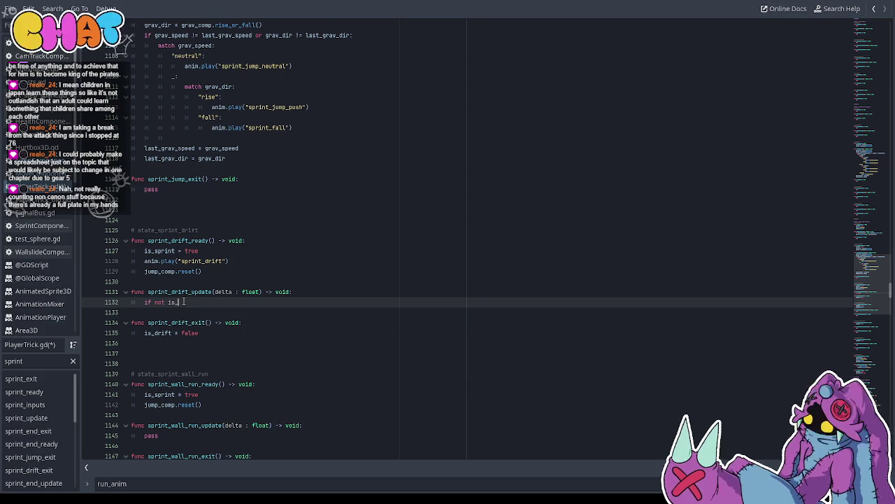
text(acti)
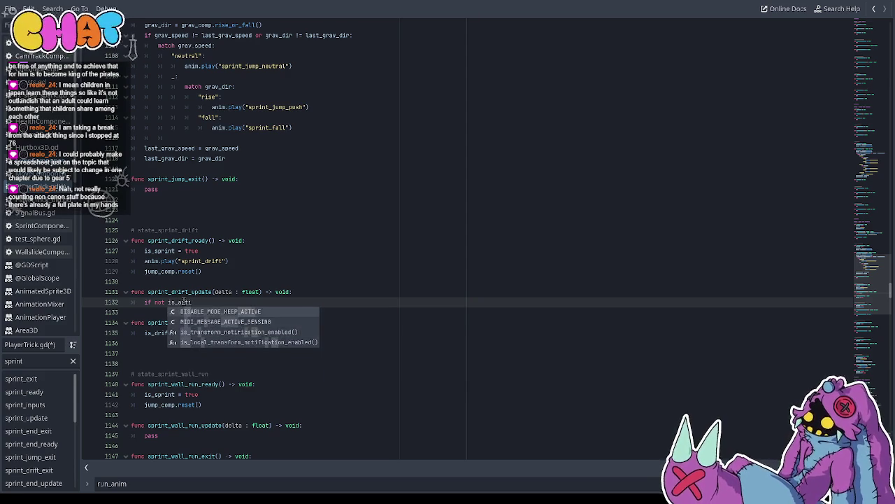
text(on.)
key(BackSpace)
text(_pressed)
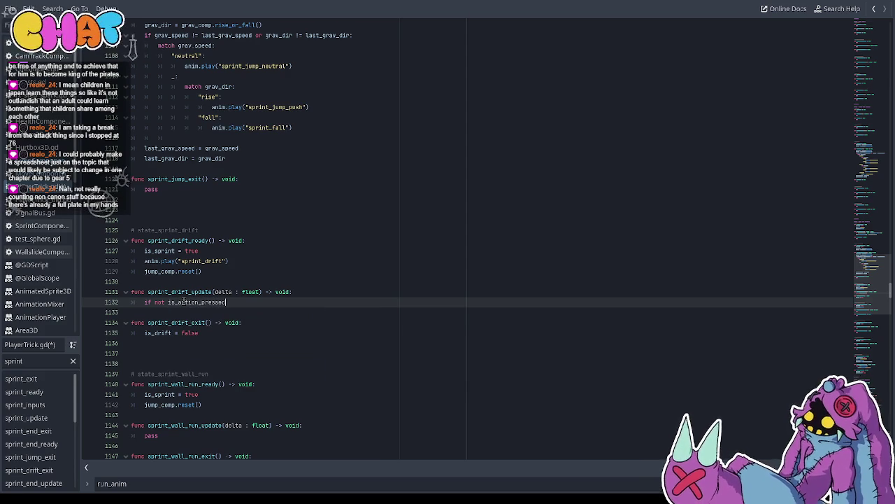
text(Input.)
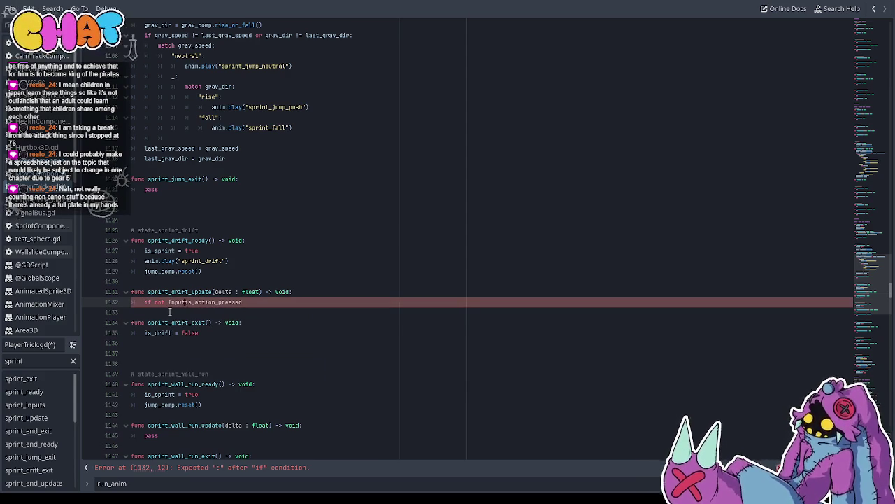
click(259, 299)
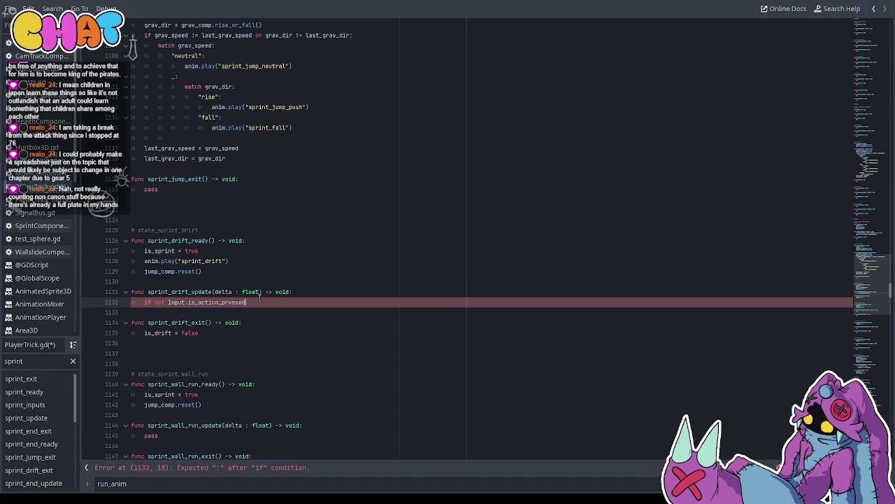
text(("pl)
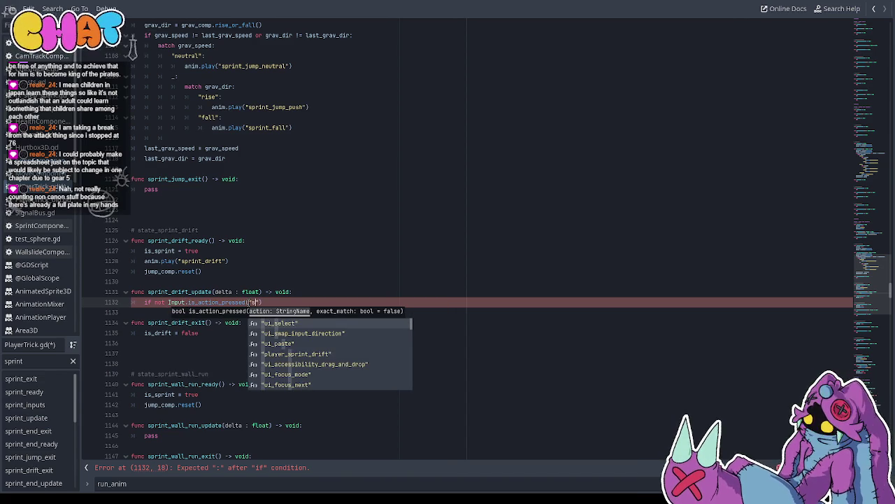
text(ayer_sprint_drift)
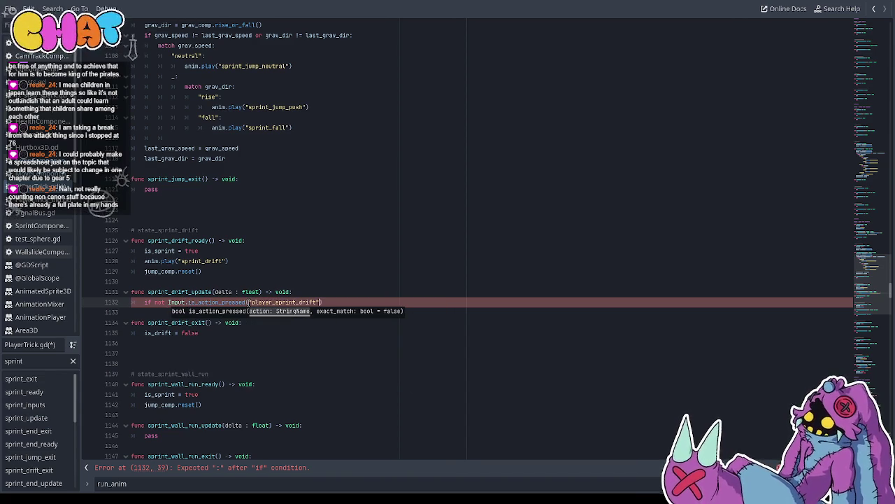
click(349, 302)
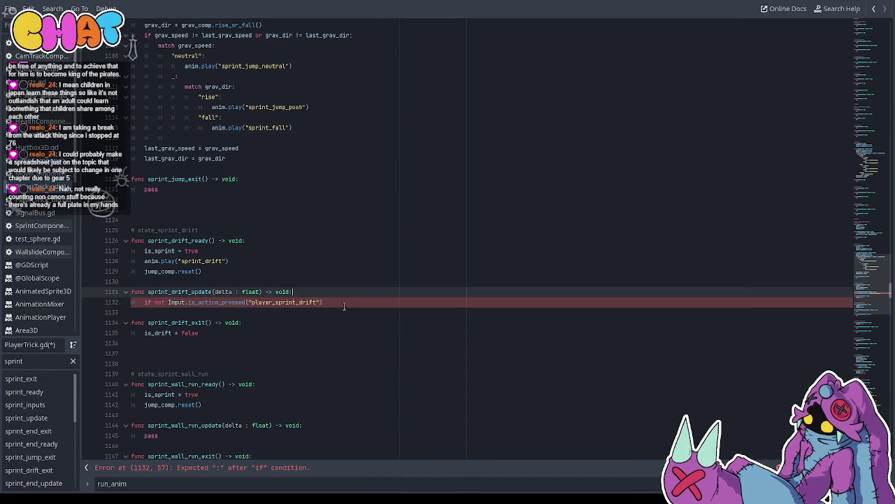
text(:)
key(Escape)
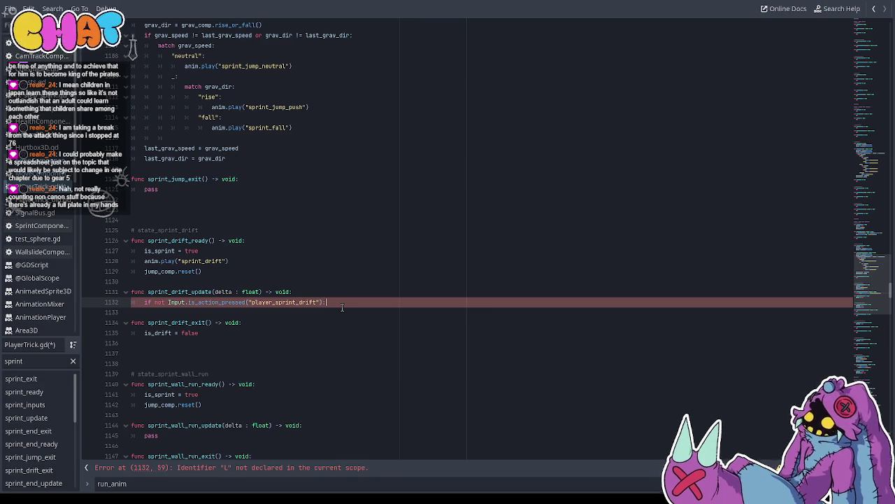
key(Return)
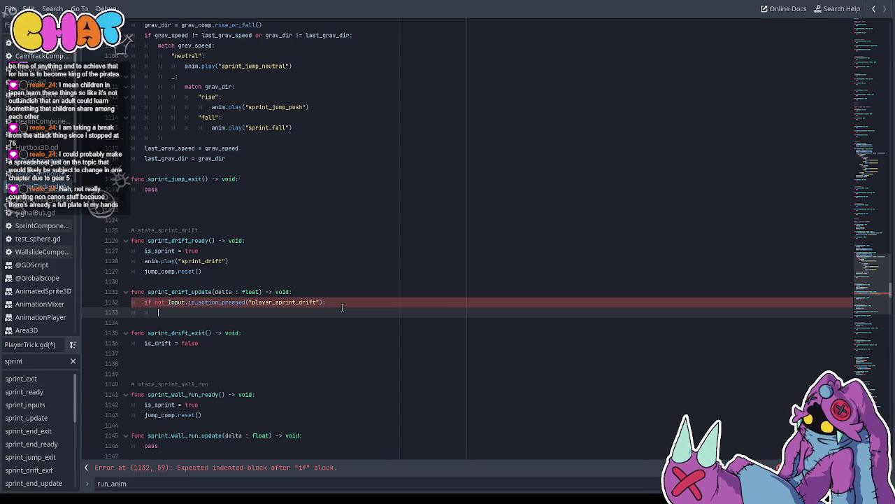
Have that check dispatch &"to_sprint" via main_sm, then save PlayerTrick.gd
text(anim_sm.dispa)
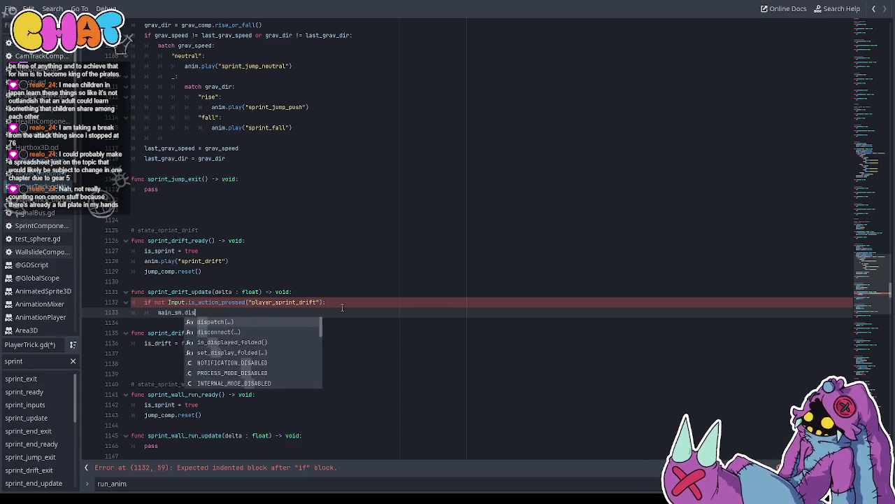
text(tch)
key(Return)
key(Escape)
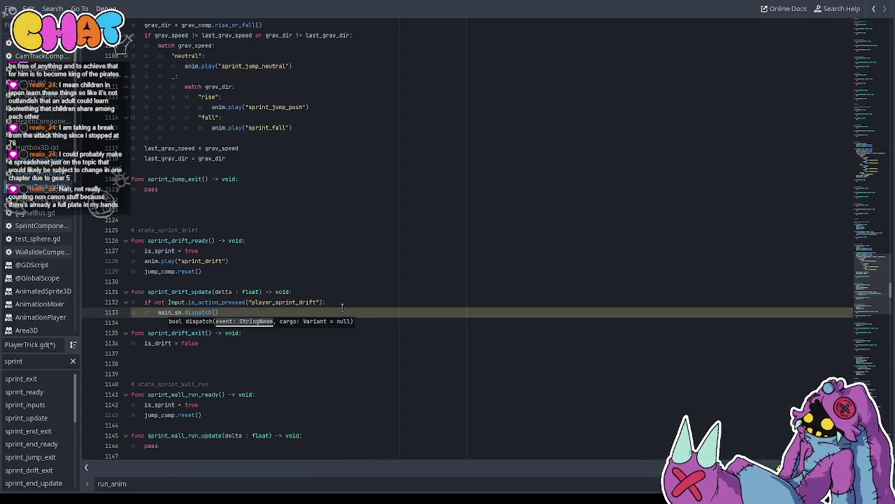
key(BackSpace)
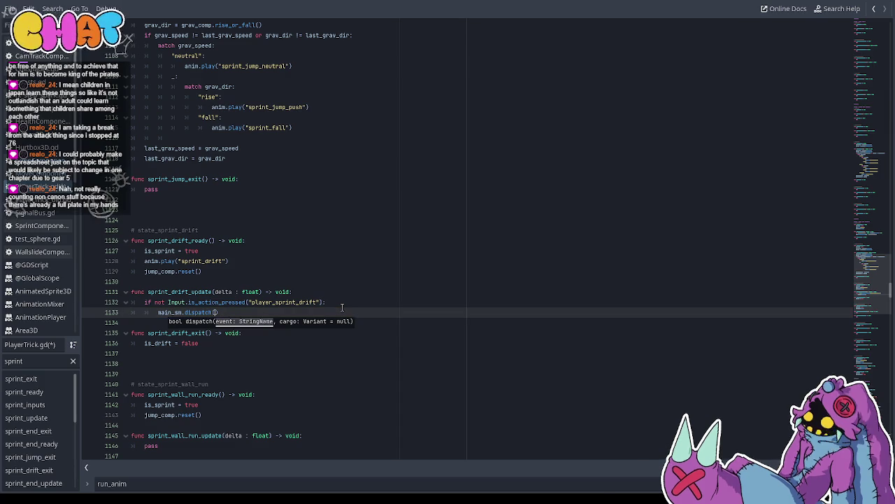
text(&"sprint)
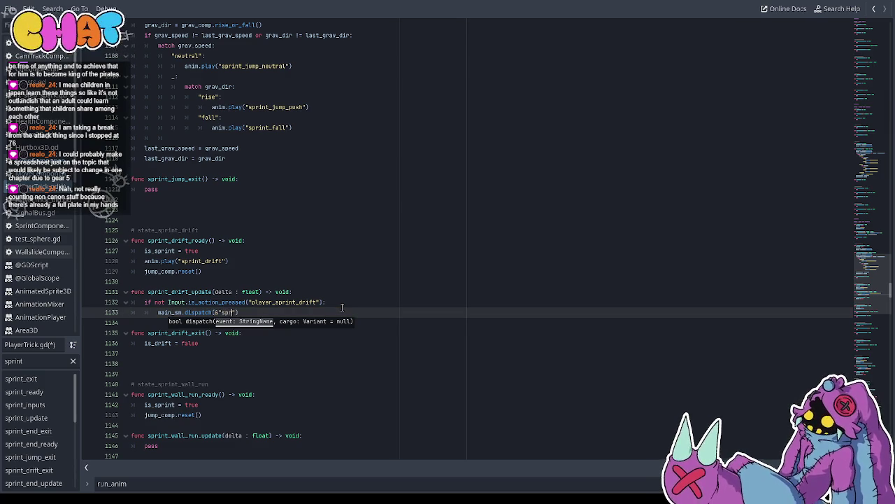
key(BackSpace)
key(BackSpace)
key(BackSpace)
text(to_)
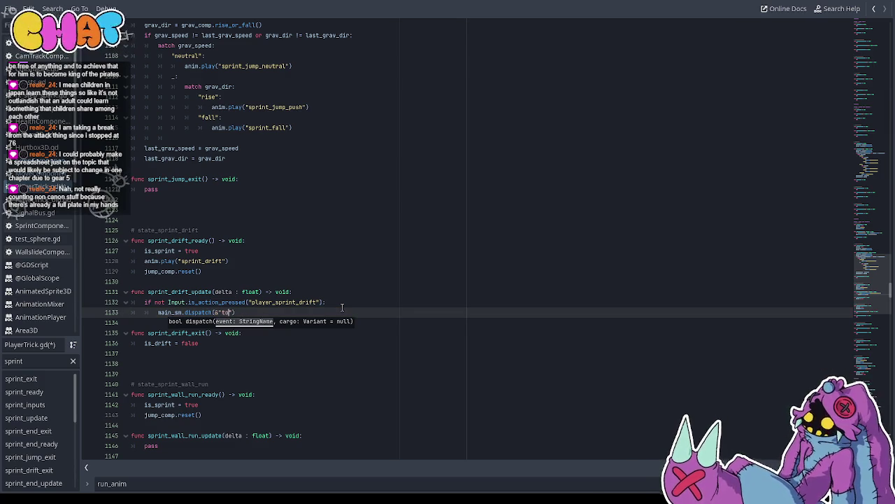
text(sprint)
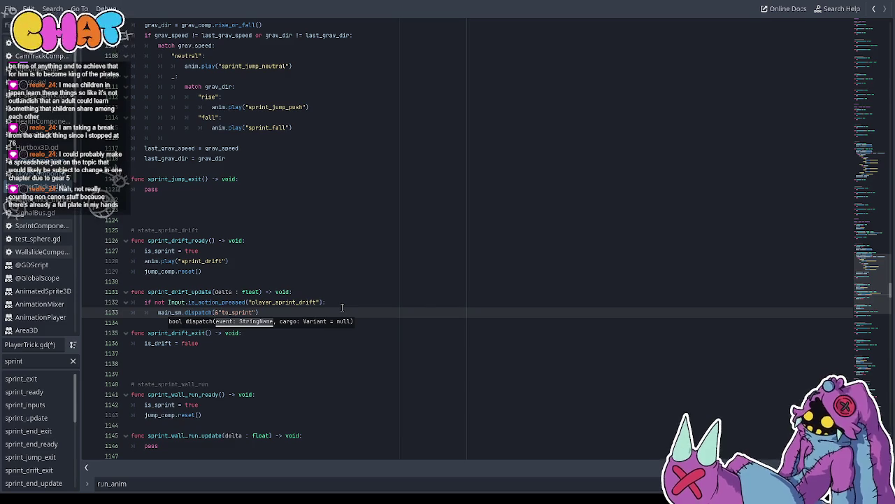
click(343, 306)
key(ctrl+s)
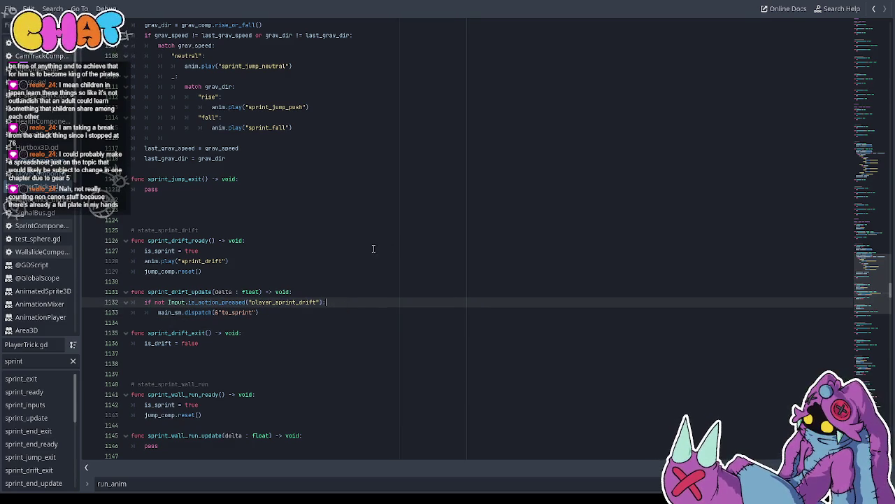
Look over sprint_drift_ready's lines to pick where the jump call should go
click(370, 250)
click(304, 280)
click(322, 291)
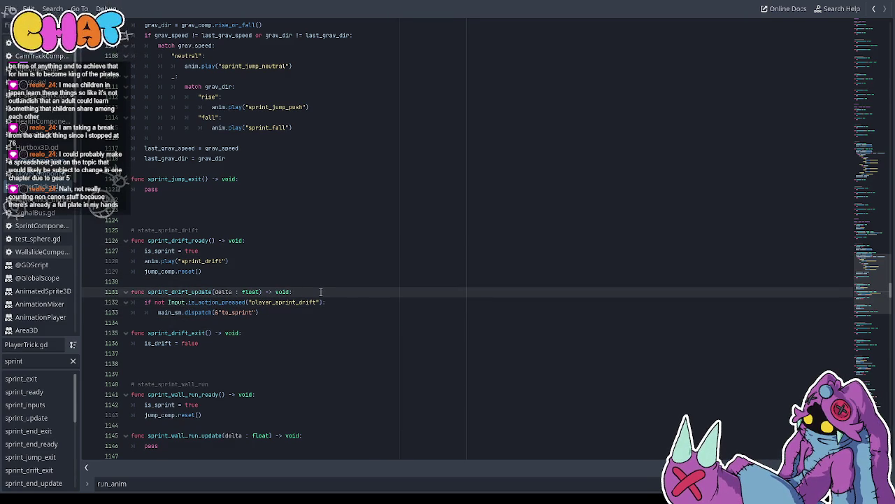
click(235, 261)
click(233, 253)
click(225, 273)
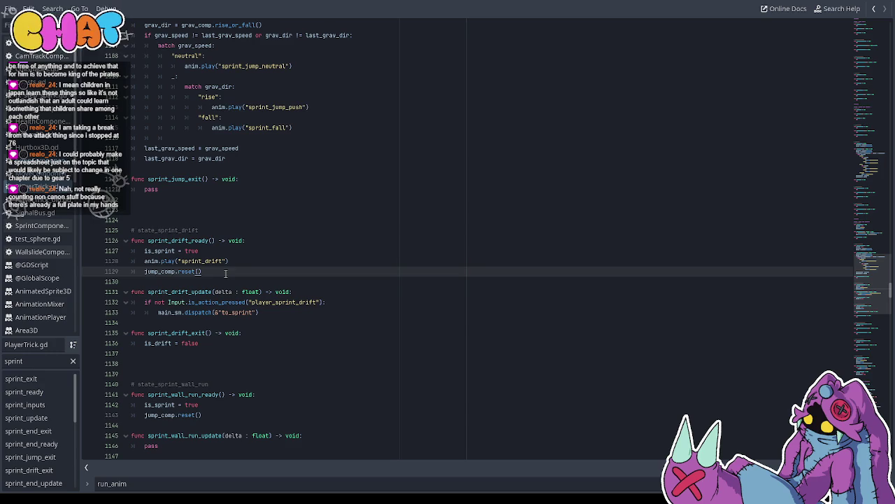
click(231, 263)
click(210, 271)
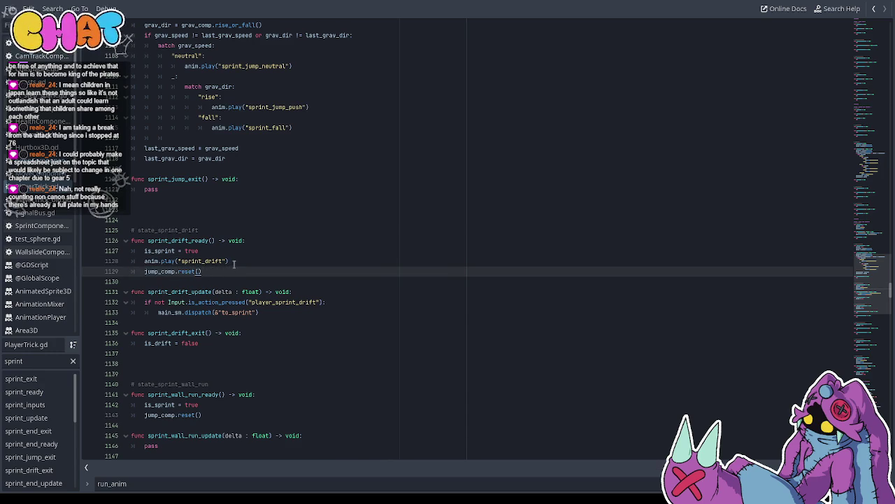
click(235, 262)
key(Return)
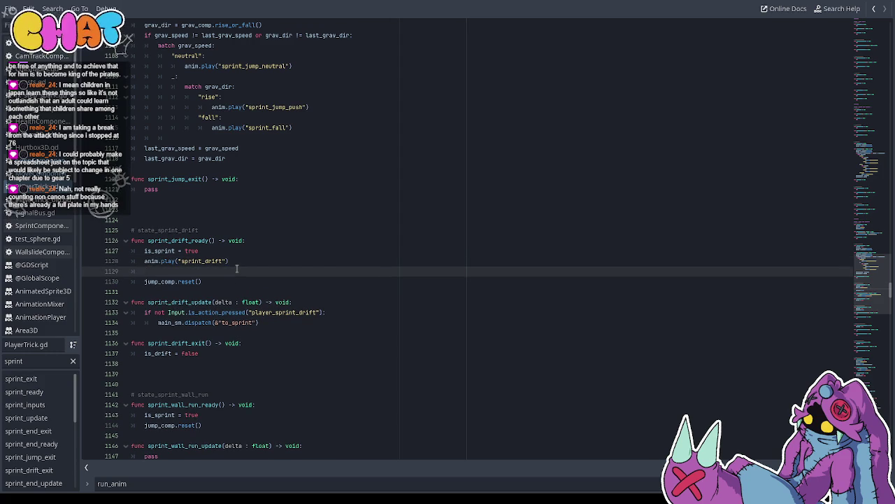
text(j)
key(BackSpace)
key(BackSpace)
Add jump_comp.jump(no_mod_value) below jump_comp.reset() and save the script
click(238, 270)
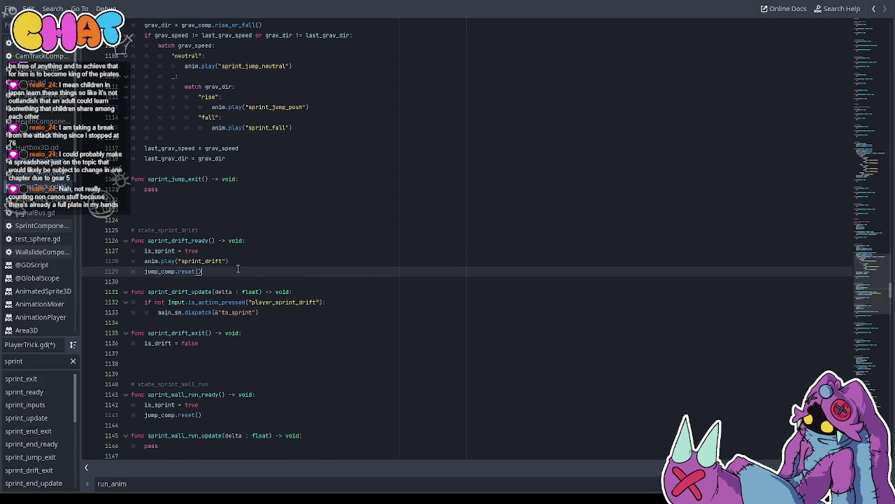
key(Return)
text(jump)
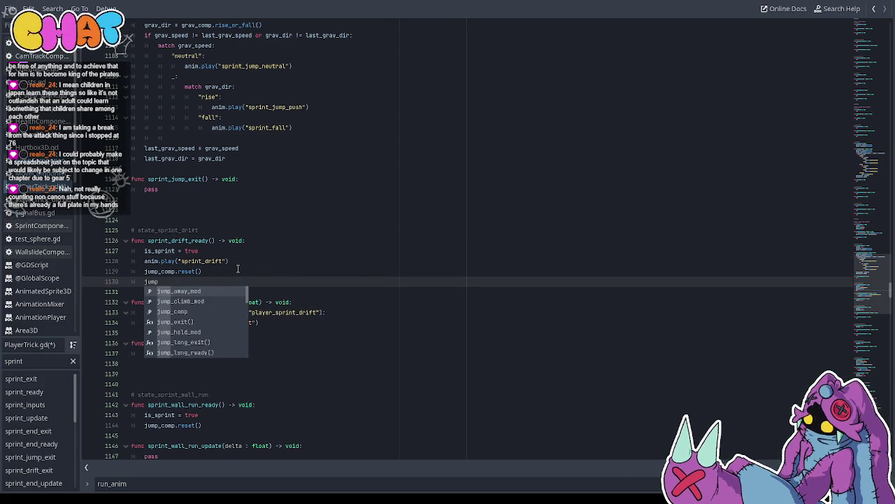
text(_)
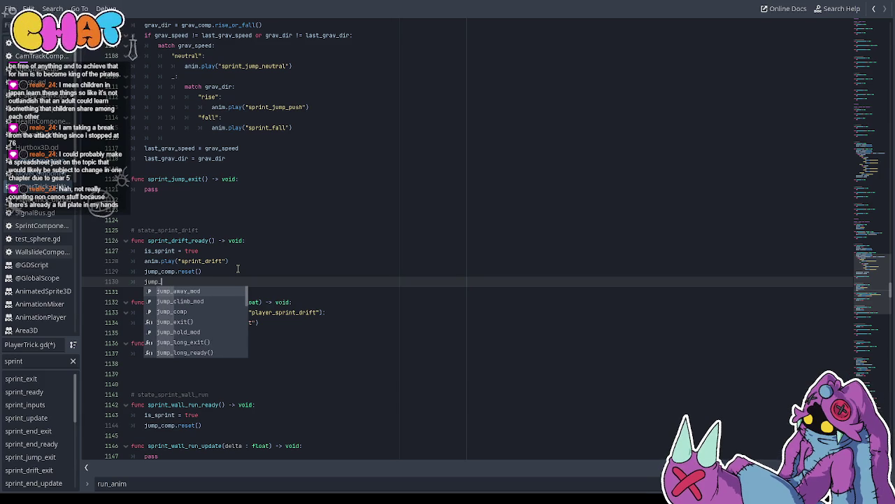
key(BackSpace)
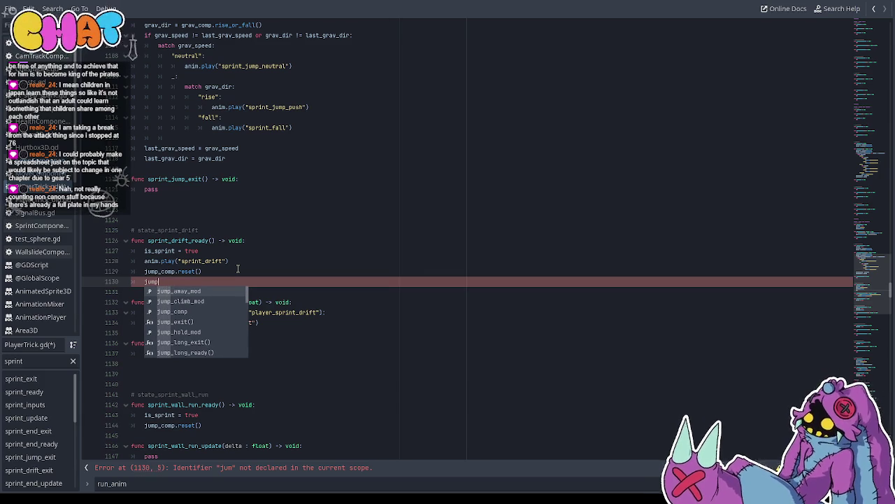
text(_comp.jump)
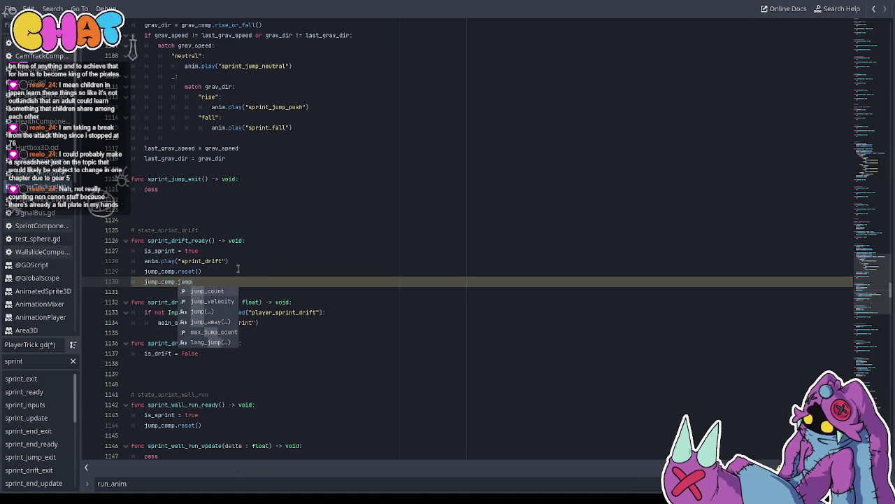
text((no_mod_value)
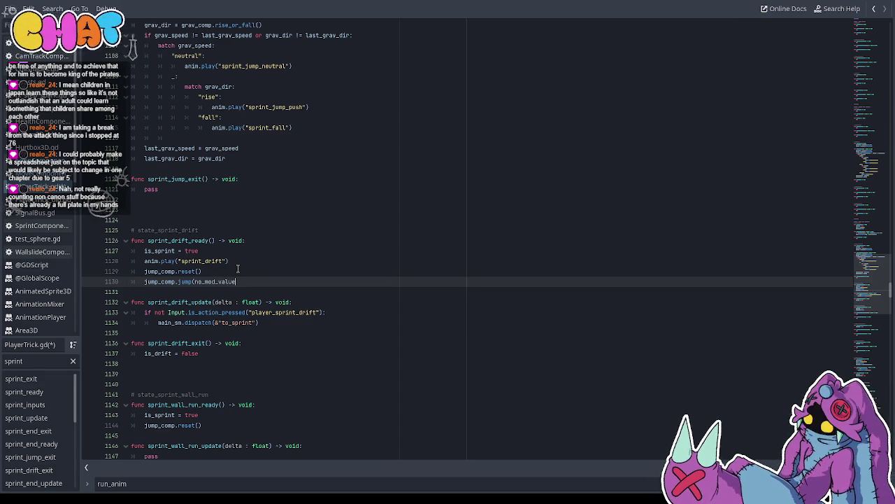
key(ctrl+s)
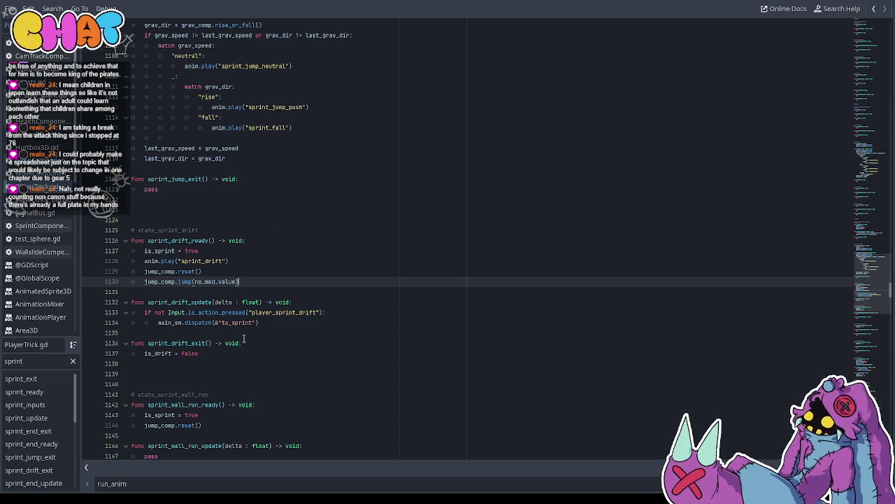
key(ctrl+F2)
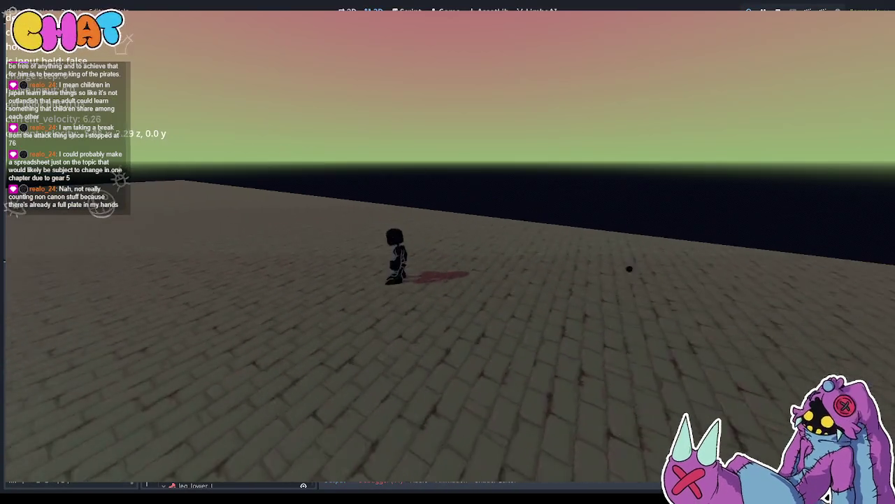
key(F8)
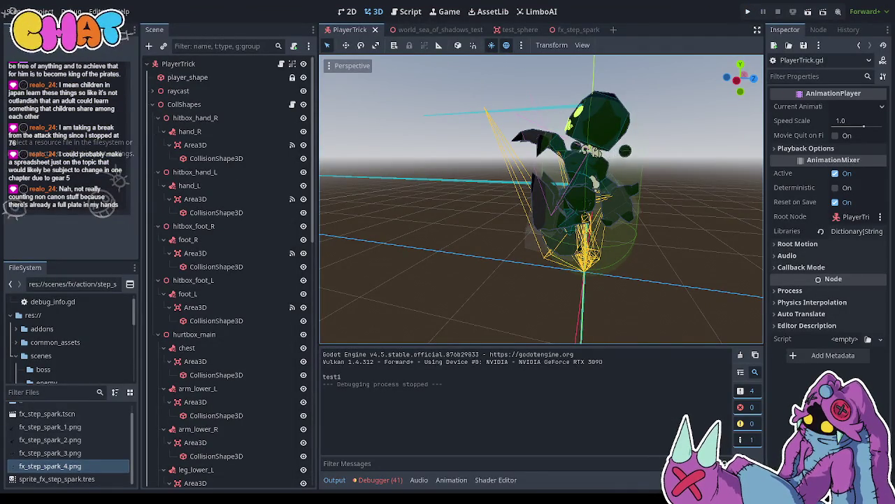
click(281, 67)
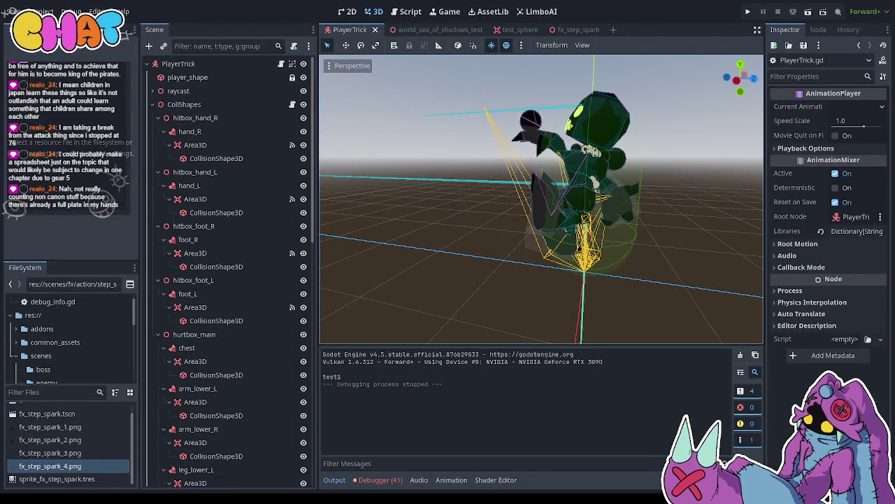
key(ctrl+F3)
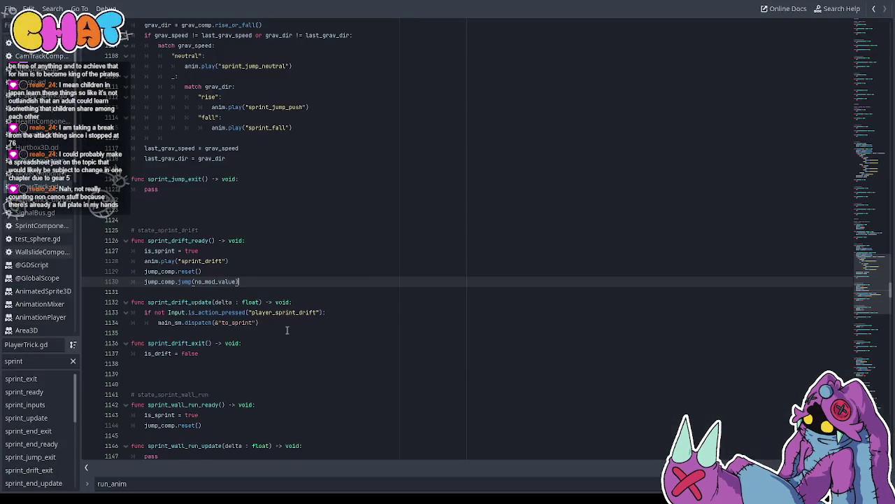
Change the anim.play() argument on line 1128 from sprint_drift to drift
click(217, 260)
double_click(210, 260)
click(238, 261)
drag(223, 260, 181, 260)
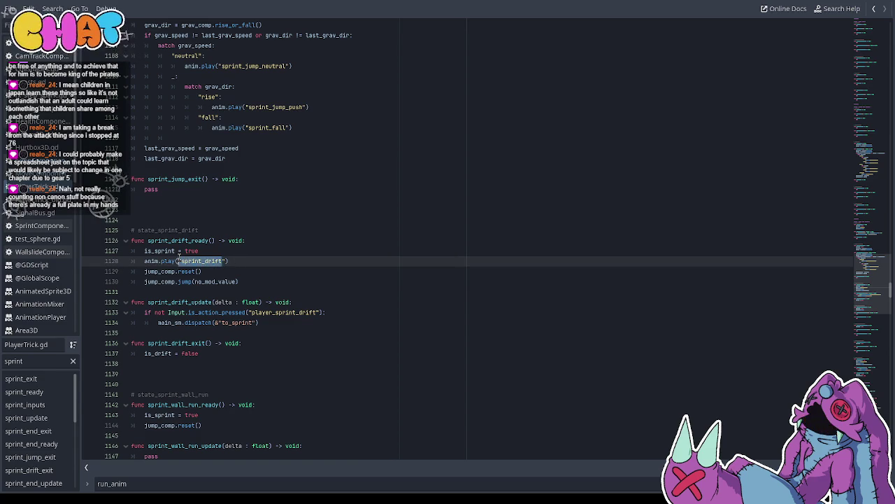
text(sprint)
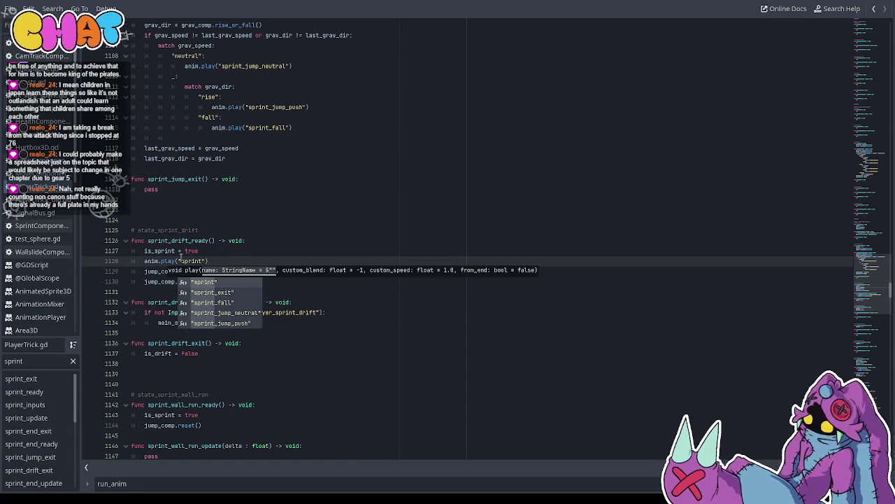
key(Escape)
key(BackSpace)
key(BackSpace)
key(BackSpace)
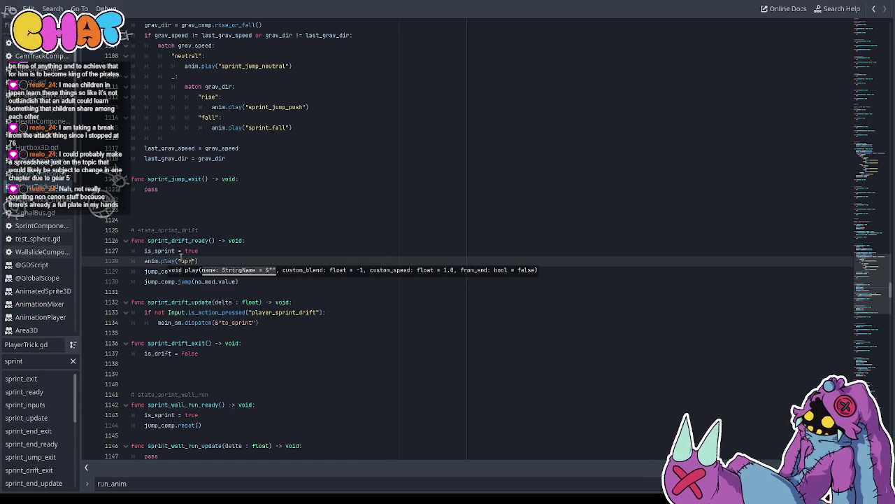
text(drift)
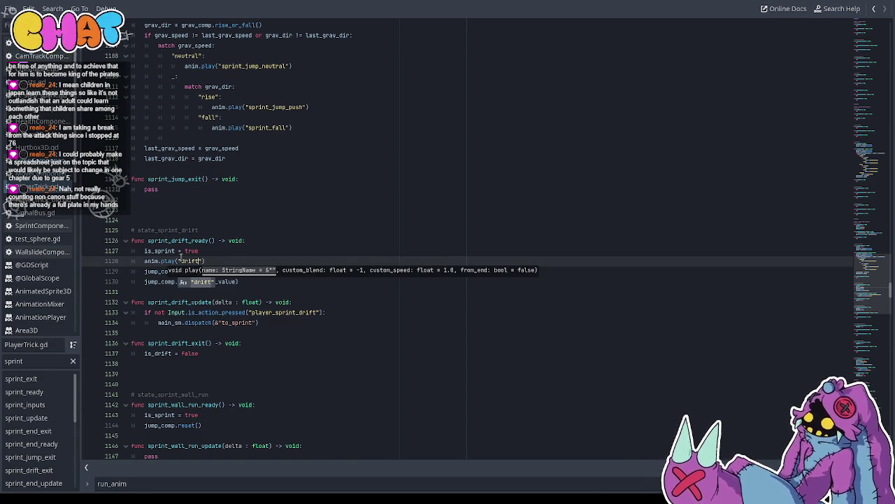
click(214, 209)
key(ctrl+F2)
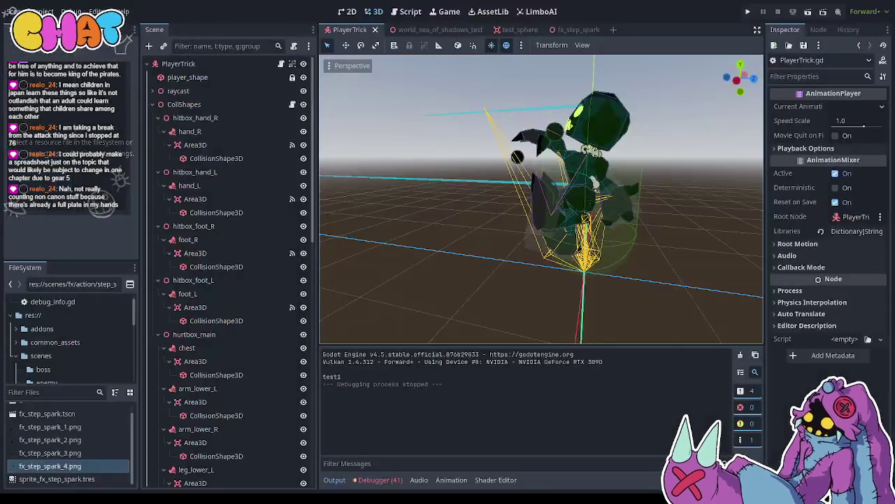
key(F5)
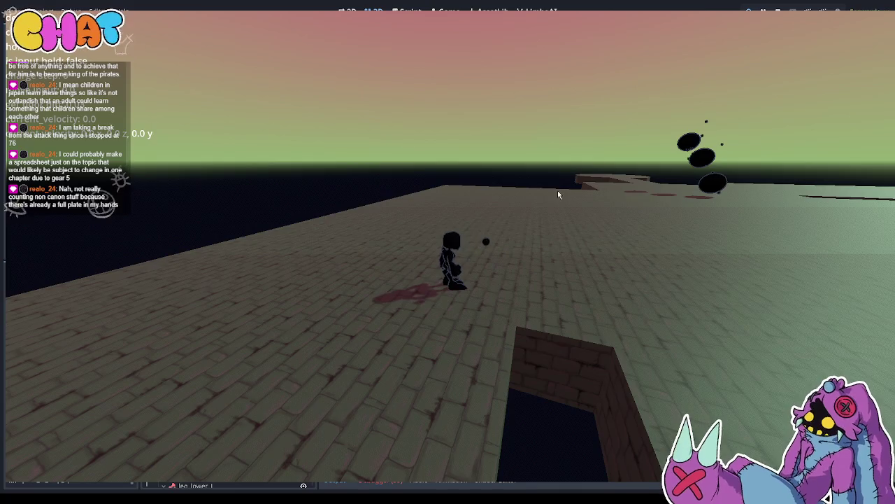
key(w)
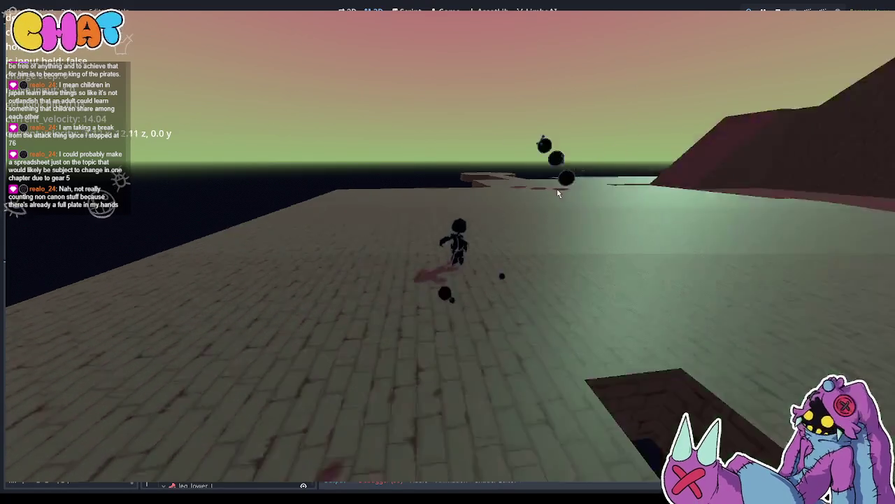
key(w)
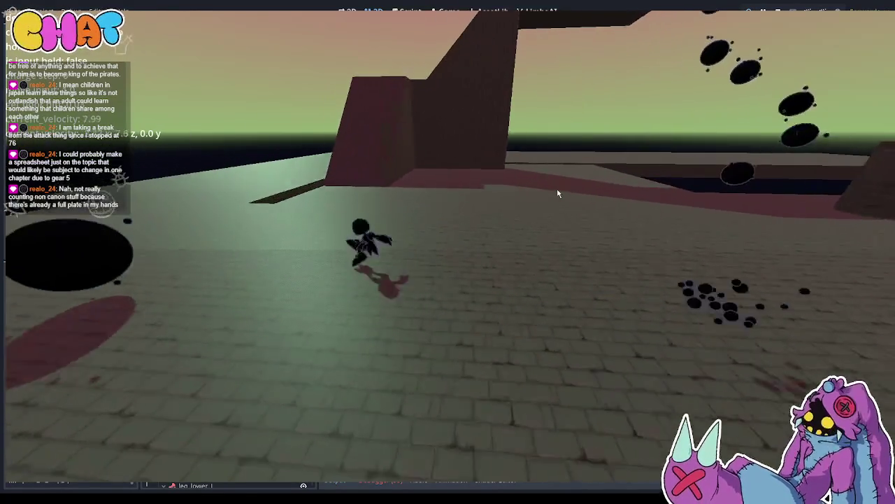
key(w)
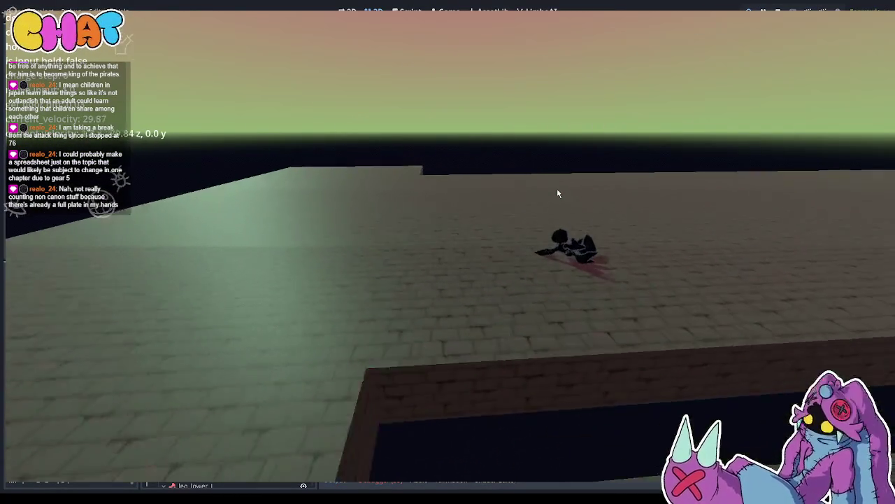
key(w)
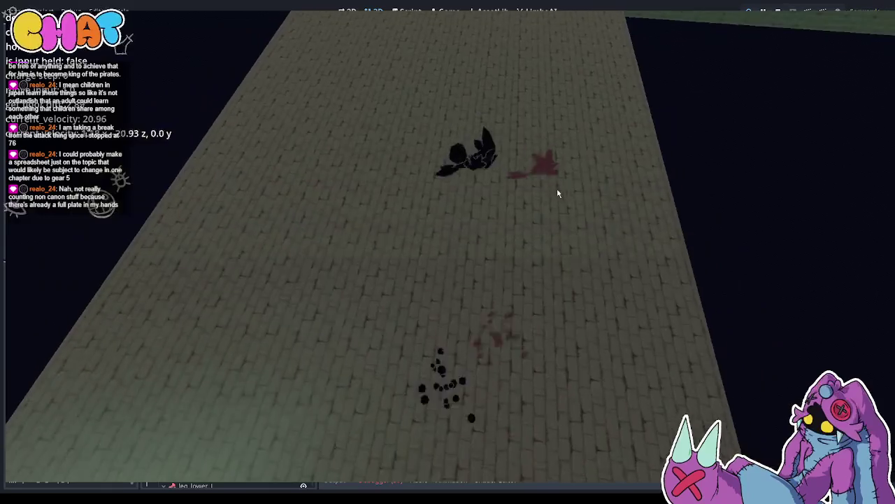
key(w)
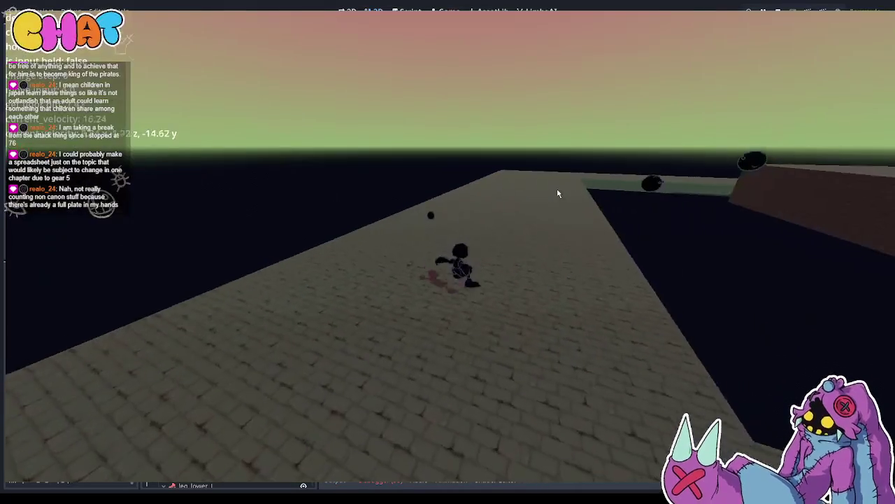
key(w)
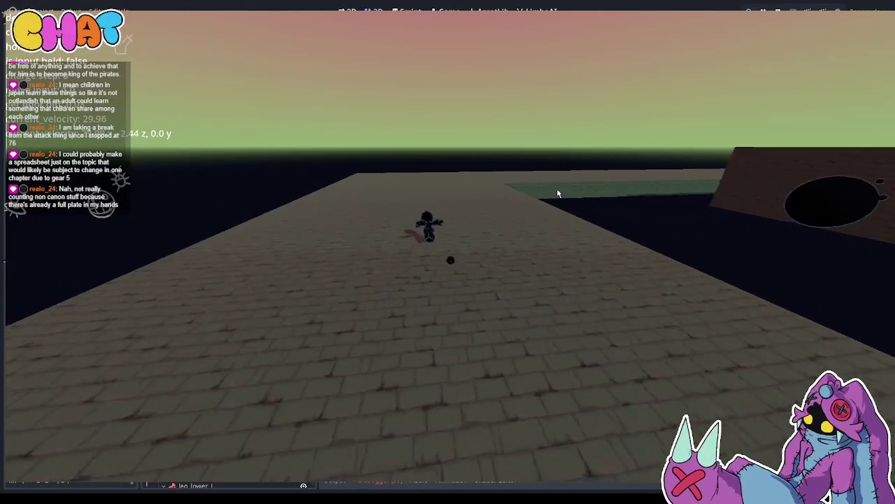
key(w)
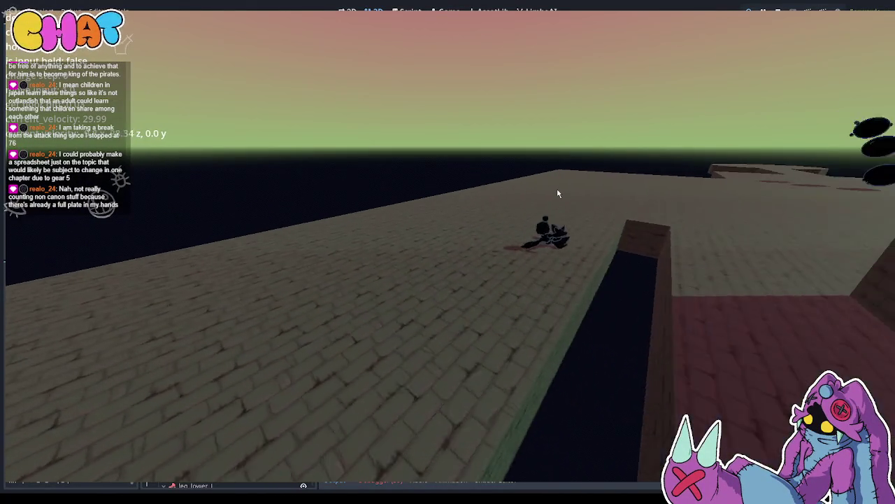
key(w)
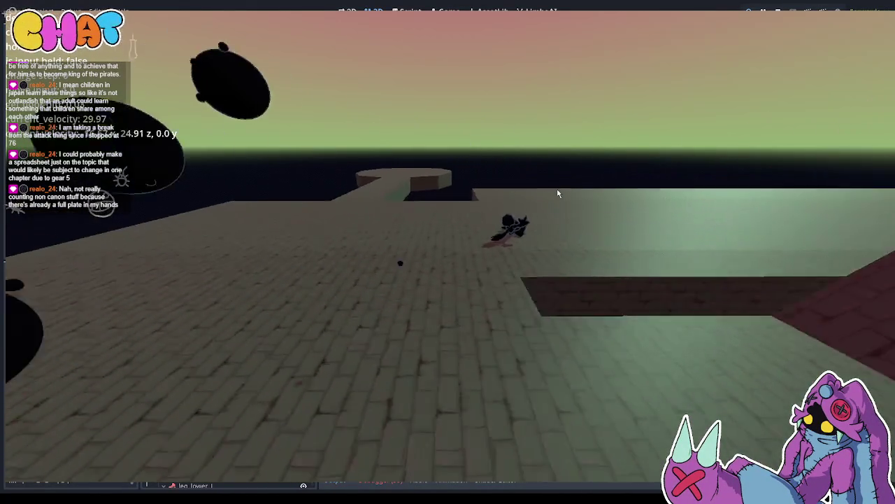
key(w)
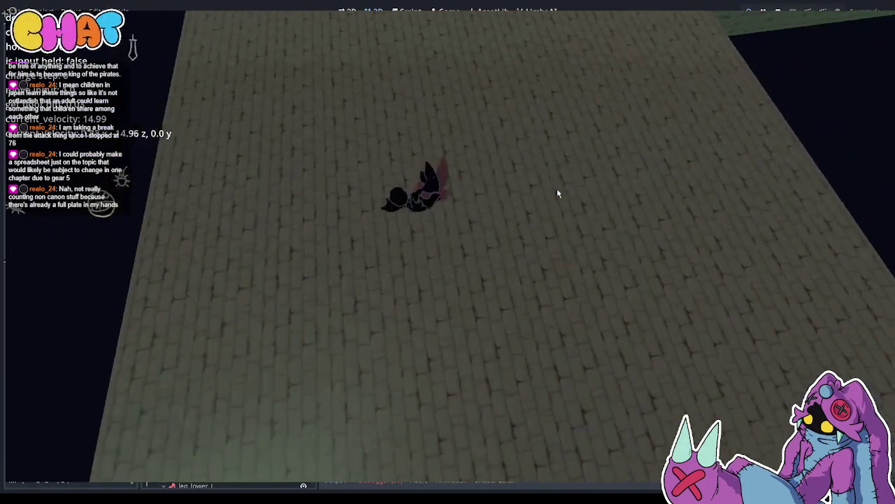
key(space)
key(a)
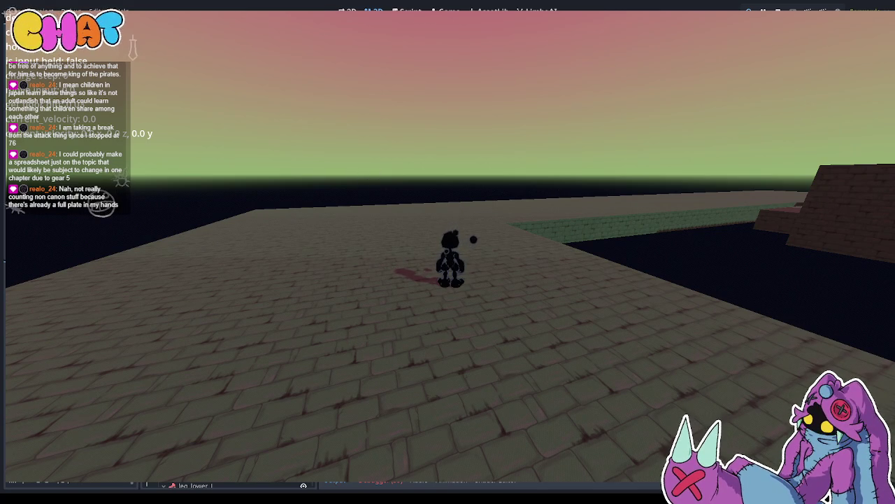
key(F8)
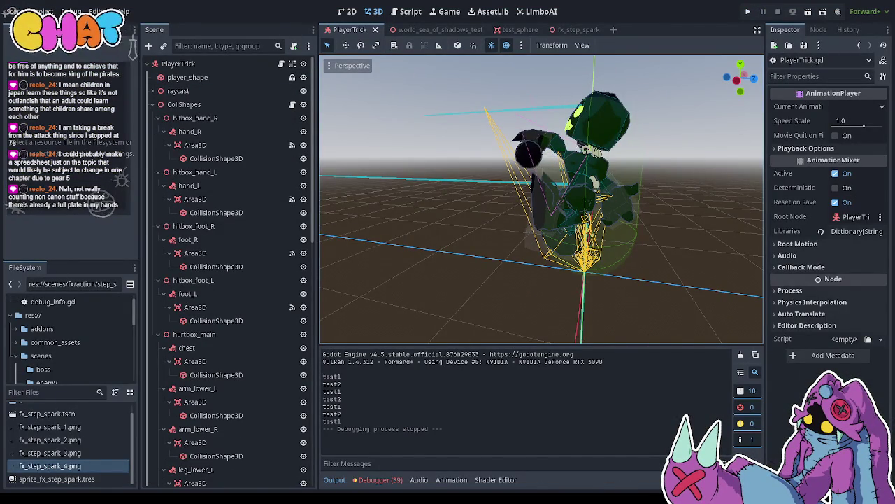
Bring PlayerTrick.gd back and place the caret after is_sprint = true in sprint_drift_ready
key(ctrl+F3)
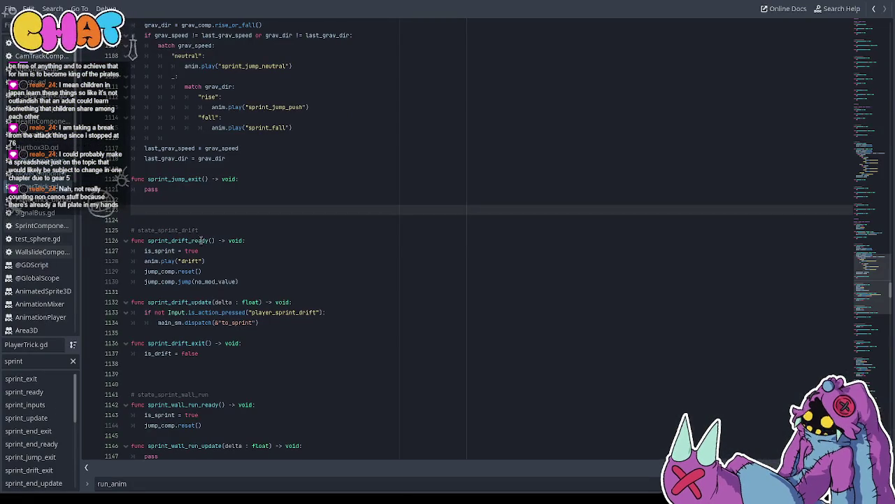
click(203, 240)
scroll(200, 256, down, 1)
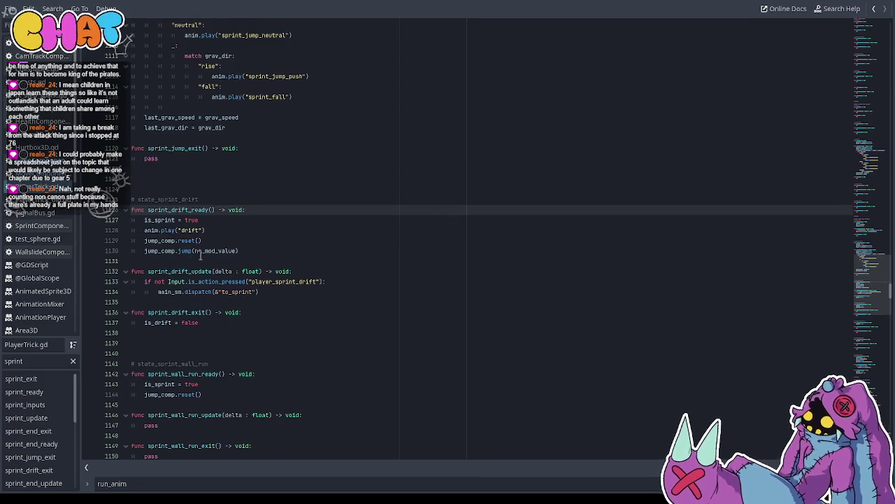
click(222, 230)
click(227, 221)
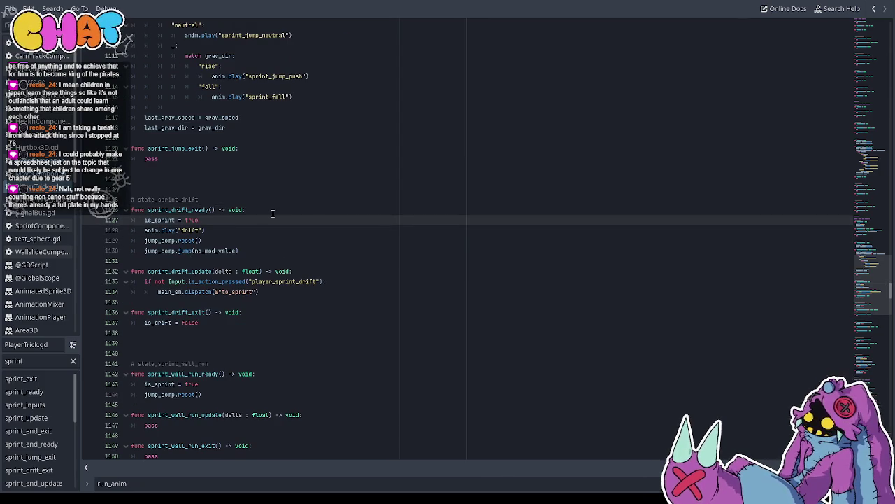
Review the script from run_update back down to the sprint_ready function
scroll(280, 210, up, 15)
scroll(295, 202, up, 20)
scroll(296, 203, up, 20)
scroll(291, 206, up, 17)
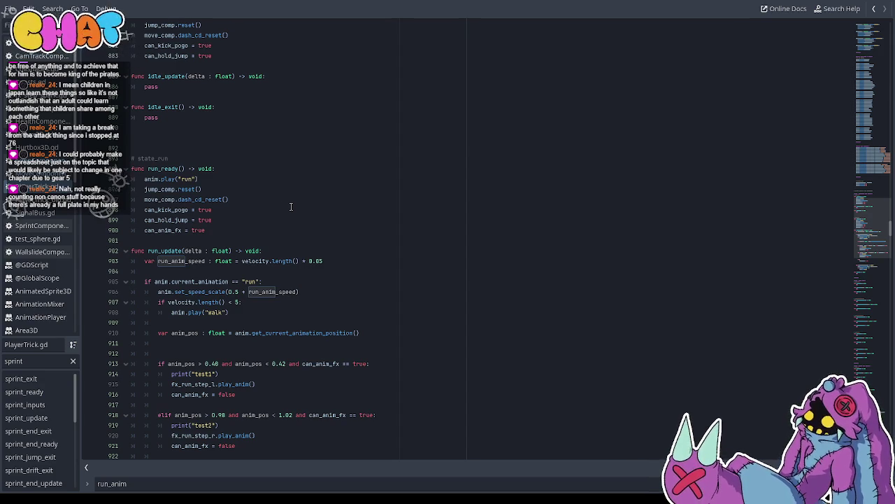
scroll(291, 207, down, 9)
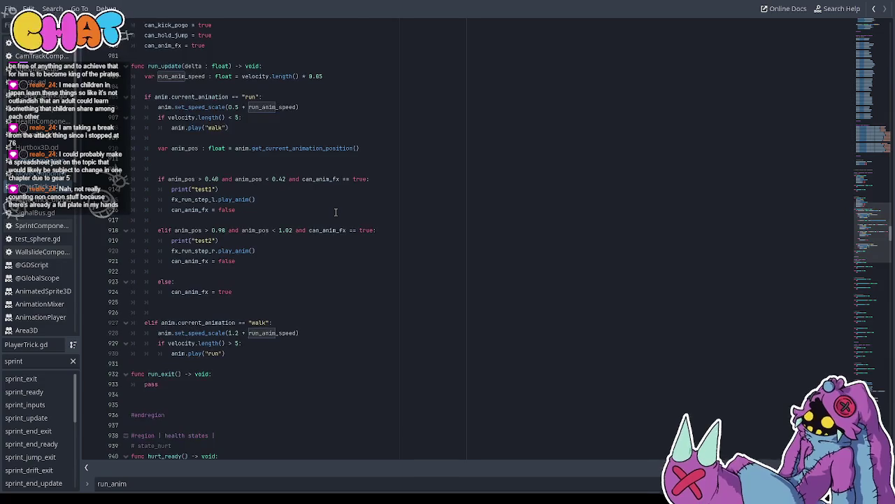
scroll(321, 242, down, 20)
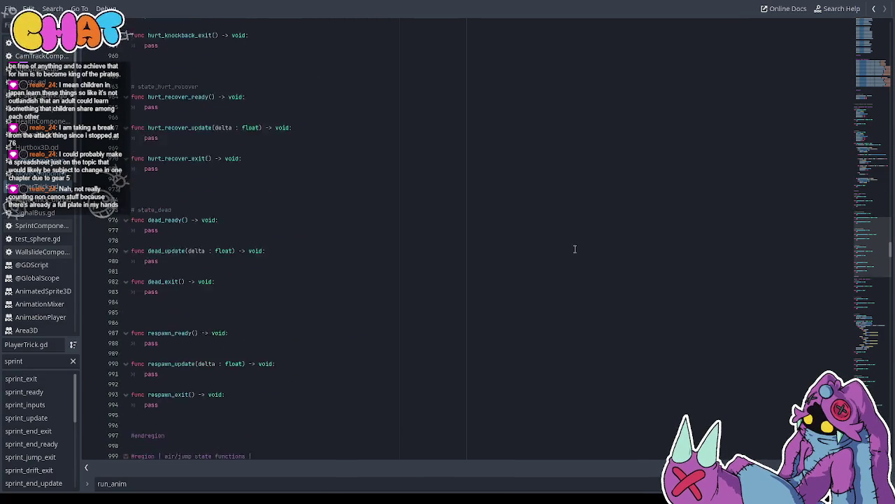
scroll(679, 239, down, 14)
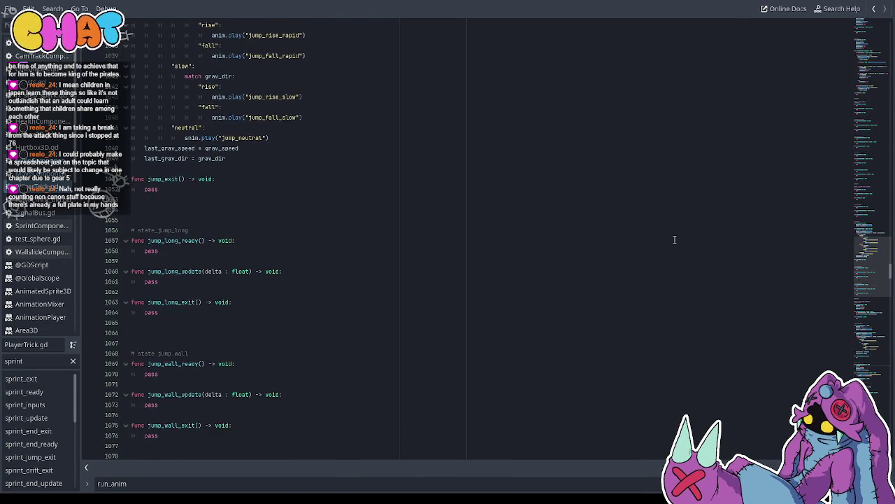
scroll(544, 255, down, 14)
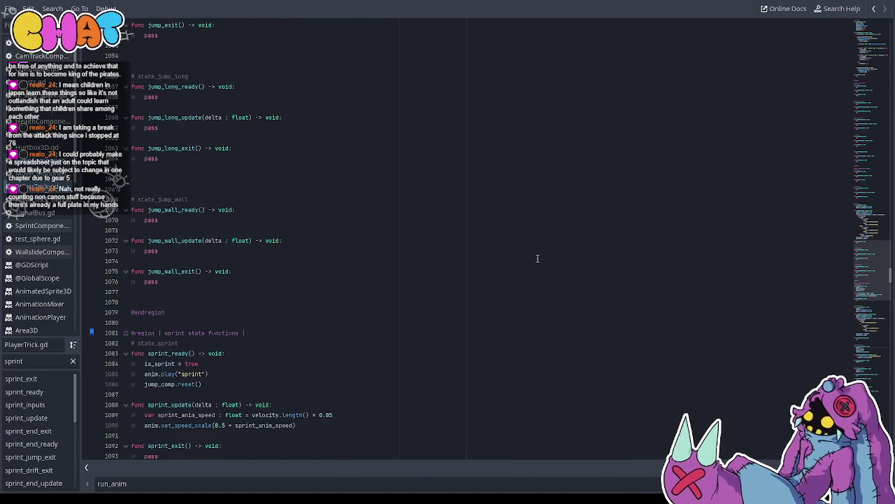
Add an 'if direction.x > 0:' line below is_sprint = true in sprint_ready
click(224, 210)
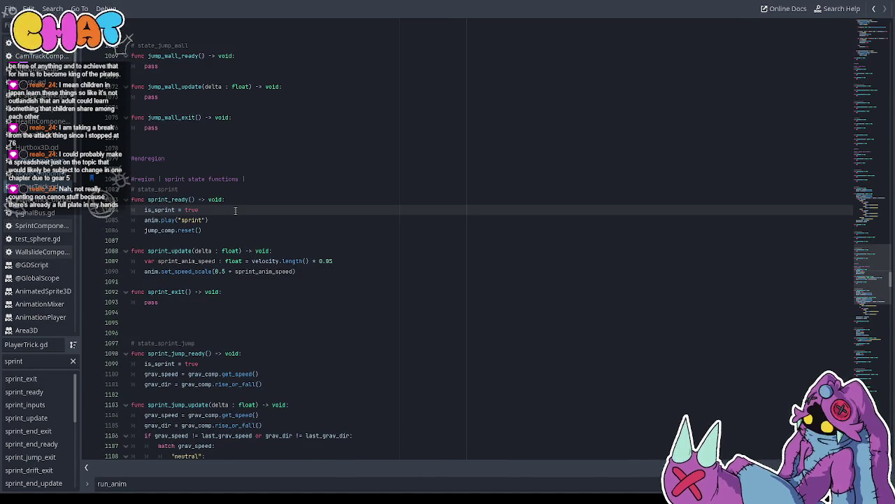
key(Return)
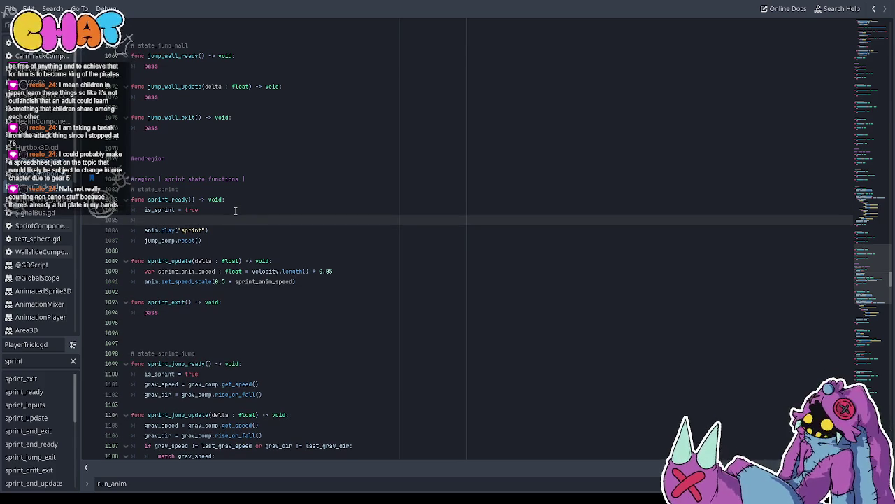
text(is_)
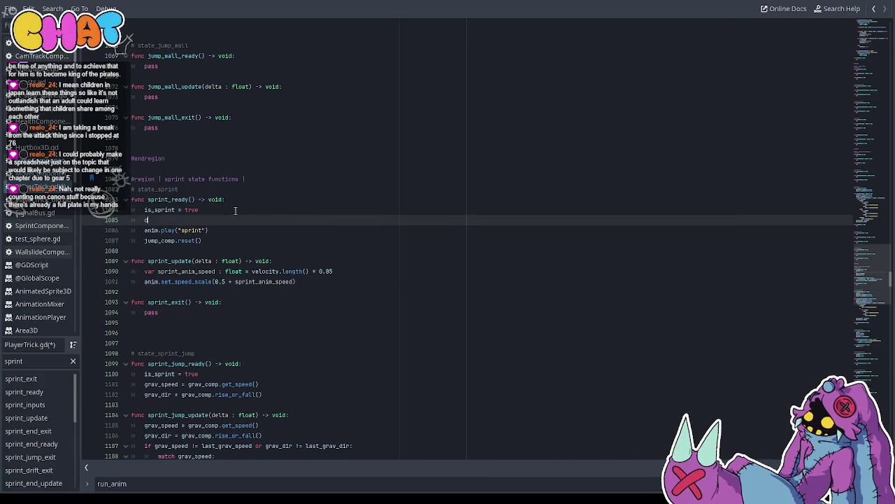
key(BackSpace)
key(BackSpace)
key(BackSpace)
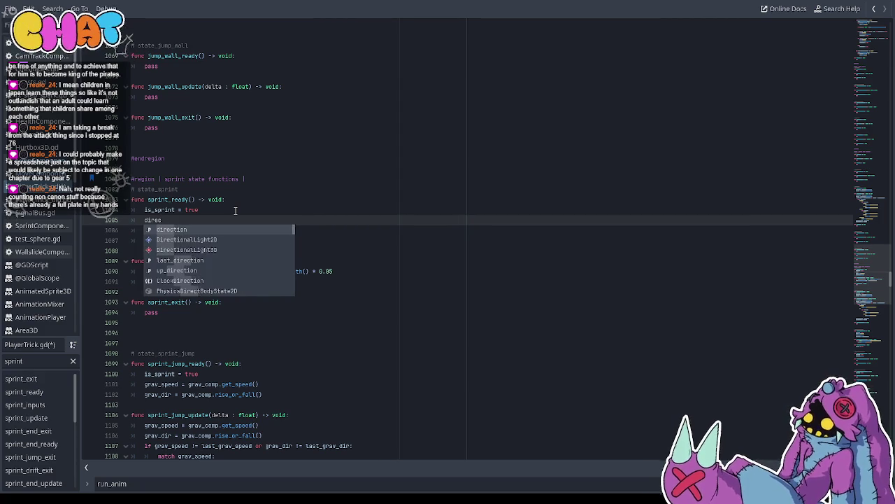
text(ir)
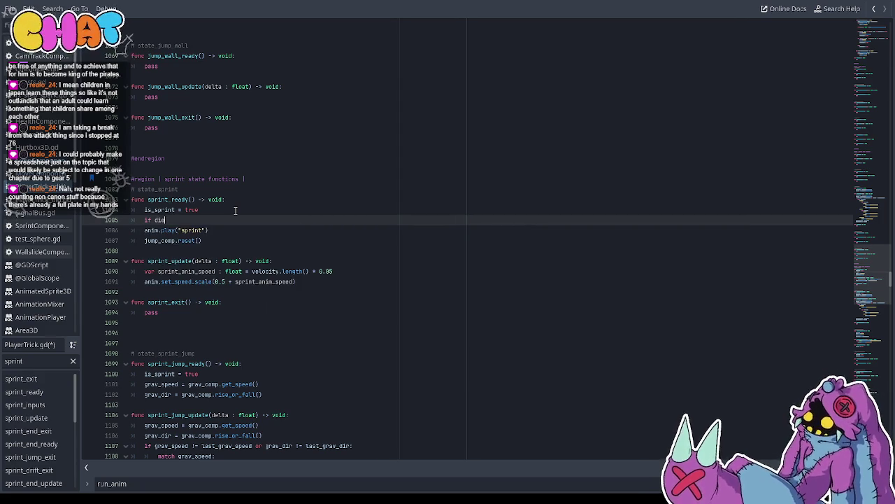
text(ection.x )
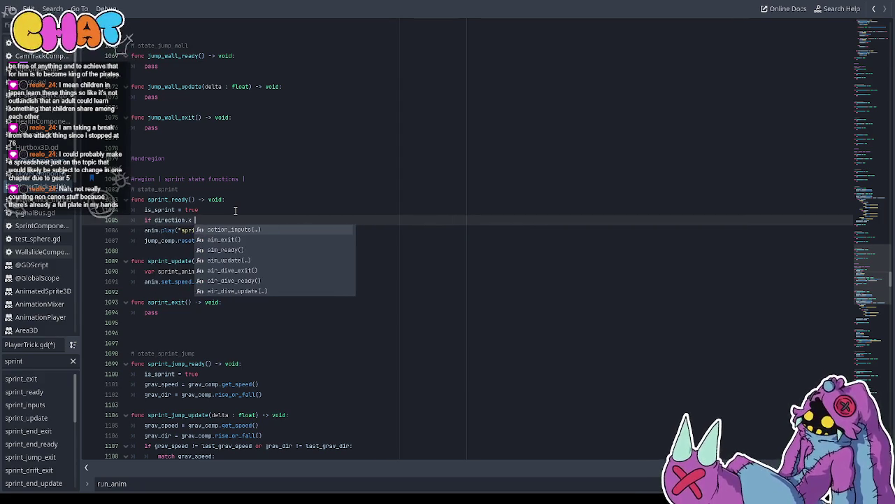
text(> )
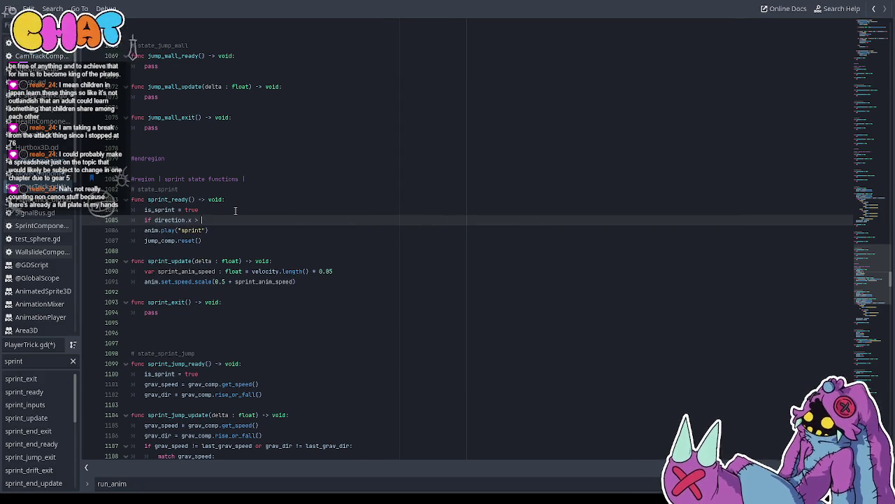
text(0:)
key(Return)
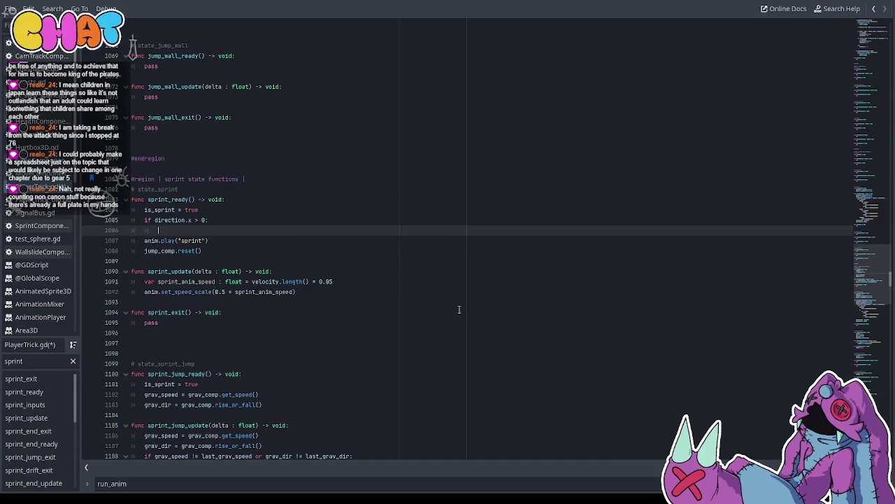
Move anim.play("sprint") inside the new if block and open the AnimationPlayer play() reference
drag(248, 239, 117, 241)
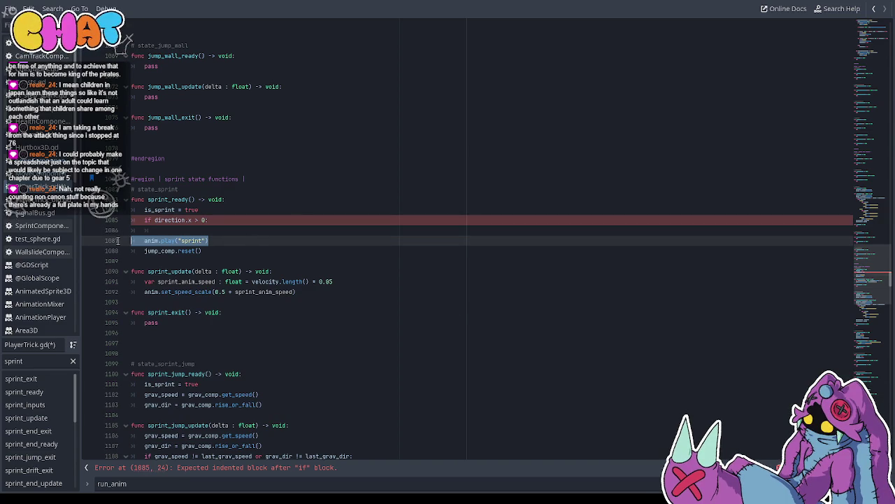
key(ctrl+x)
click(170, 227)
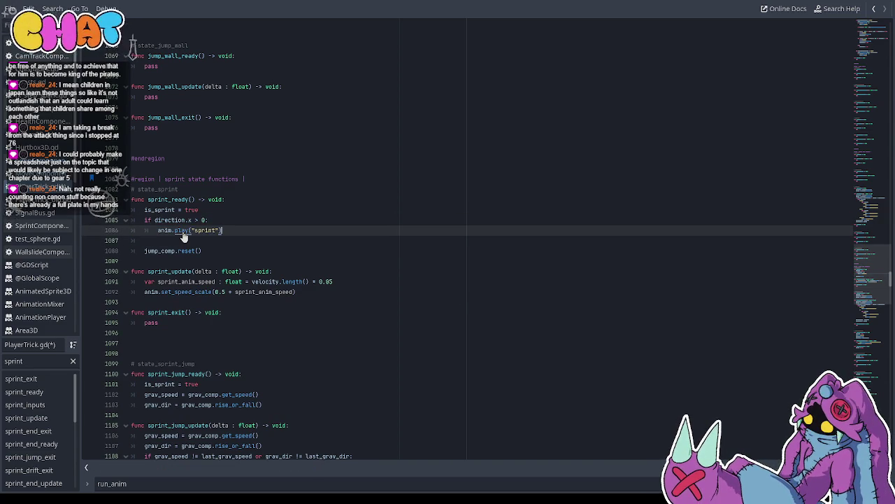
ctrl+click(180, 231)
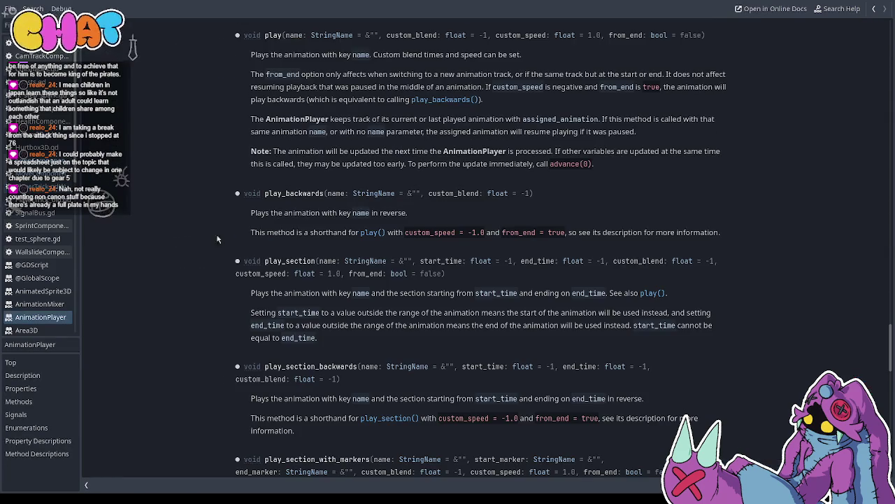
Read through the AnimationPlayer play() documentation, then return to the PlayerTrick 3D scene
scroll(399, 215, down, 3)
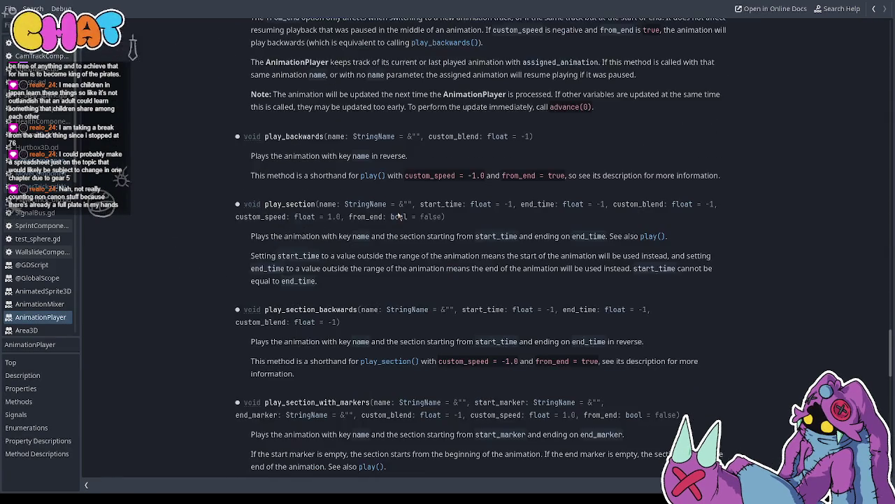
scroll(399, 215, down, 6)
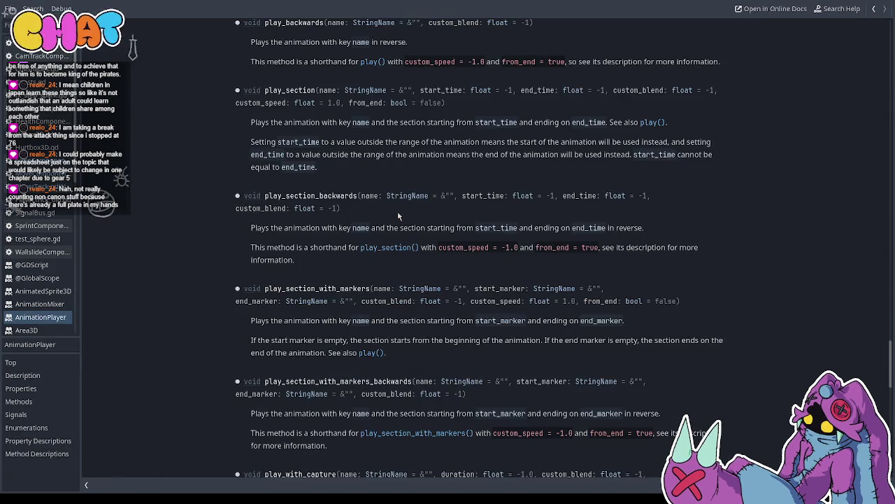
scroll(399, 215, down, 9)
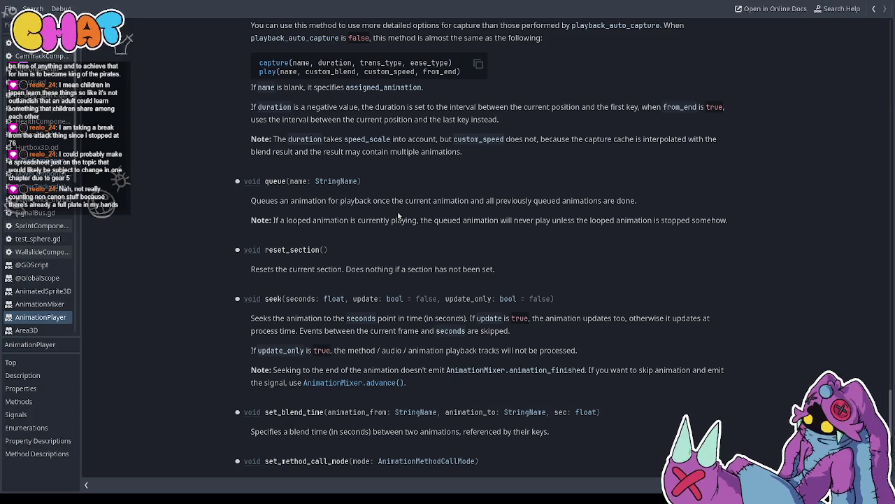
scroll(312, 256, down, 9)
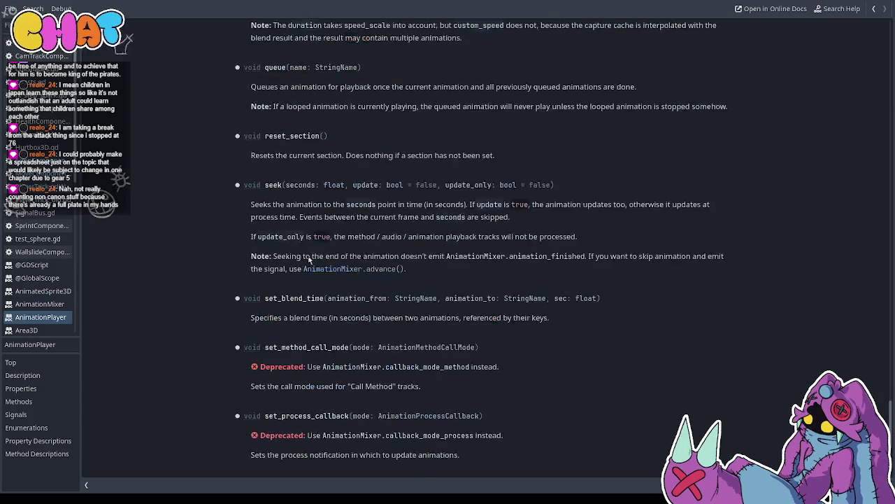
scroll(309, 258, down, 2)
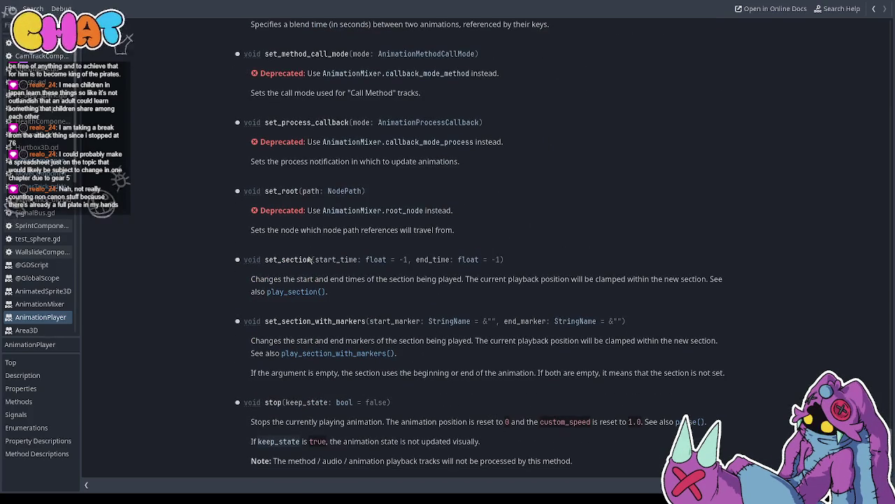
scroll(310, 259, up, 20)
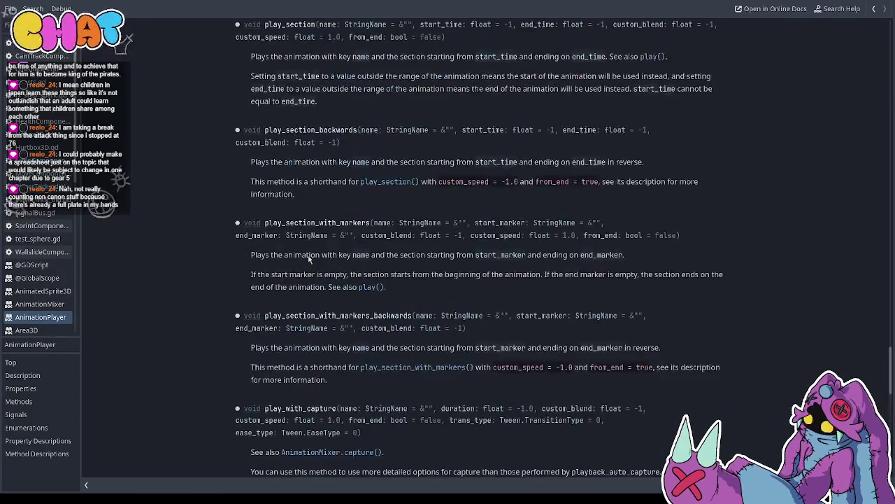
scroll(309, 260, up, 18)
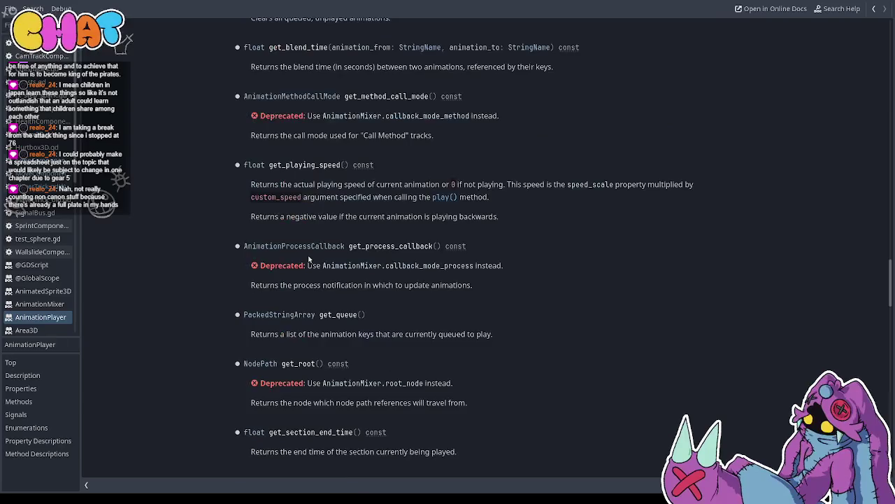
scroll(308, 259, up, 5)
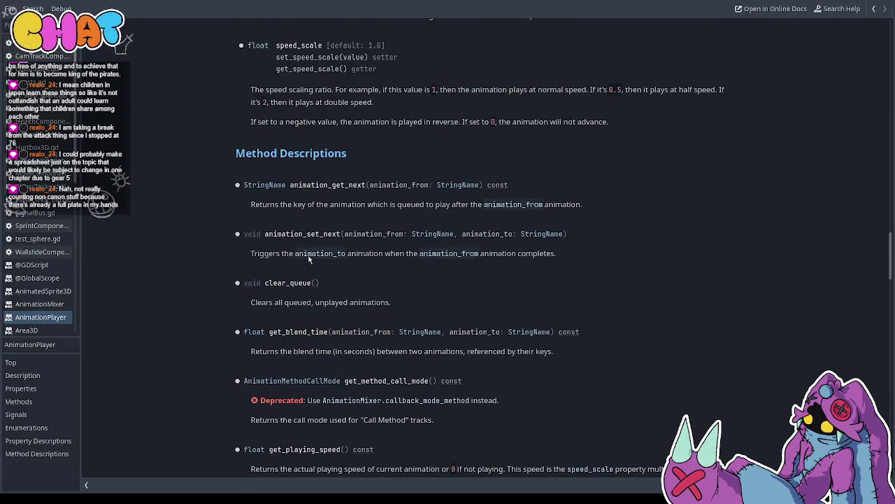
scroll(308, 260, up, 2)
scroll(308, 259, up, 4)
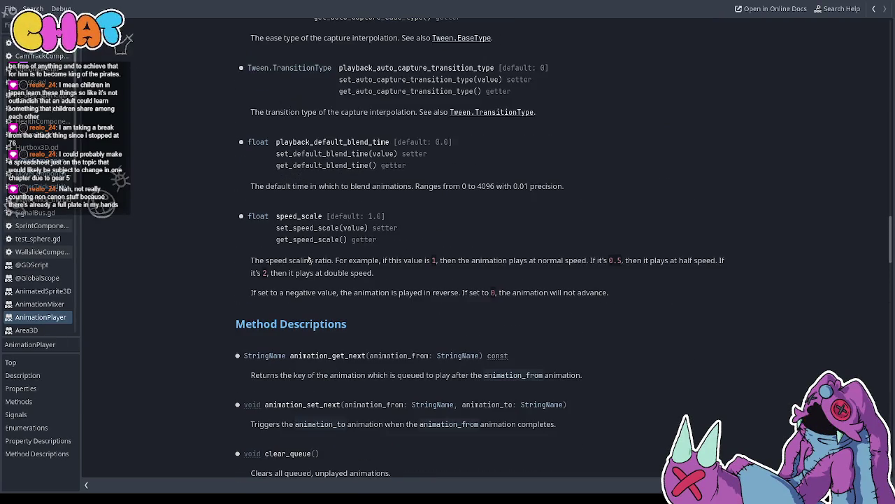
scroll(308, 259, up, 4)
scroll(308, 259, up, 8)
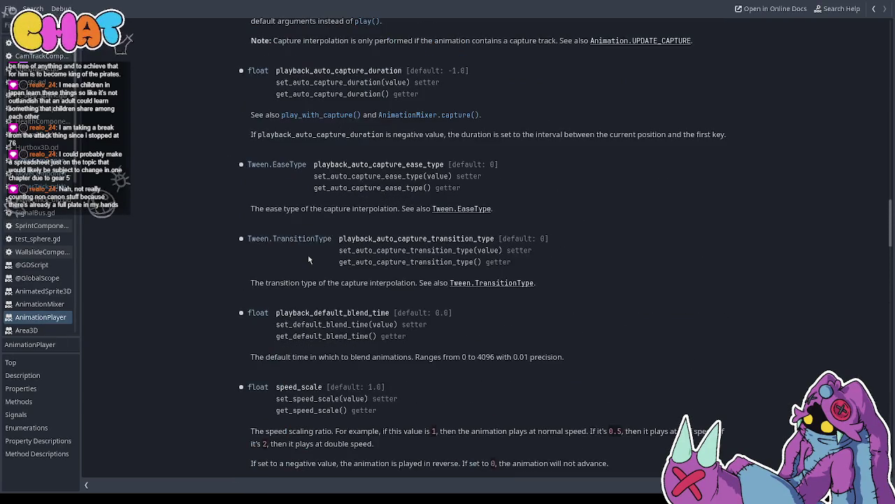
scroll(308, 259, up, 6)
scroll(309, 259, up, 2)
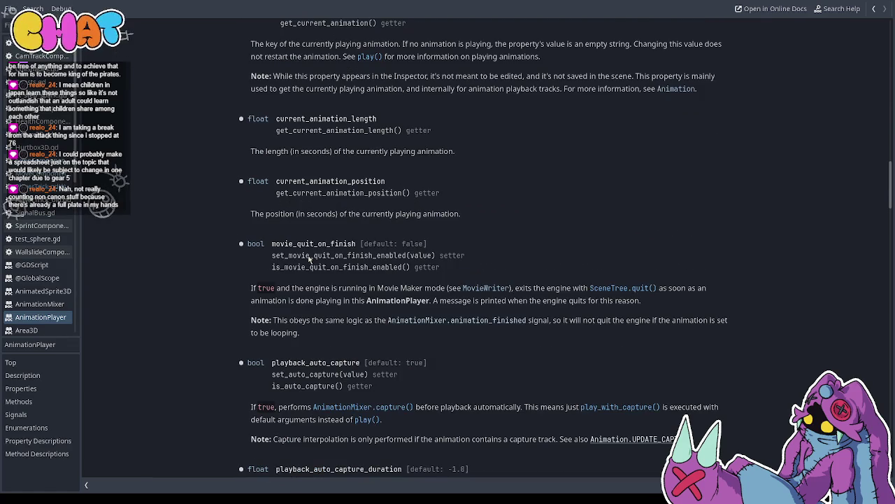
scroll(309, 259, up, 10)
scroll(308, 259, up, 4)
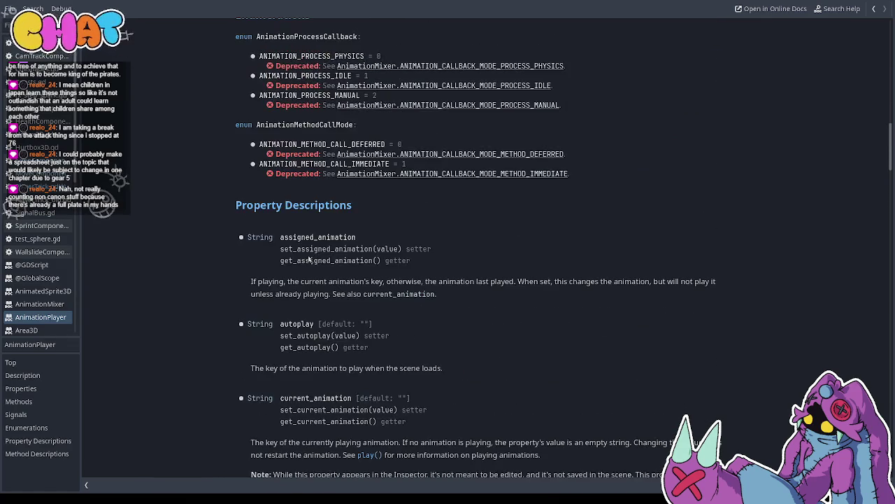
scroll(308, 259, up, 14)
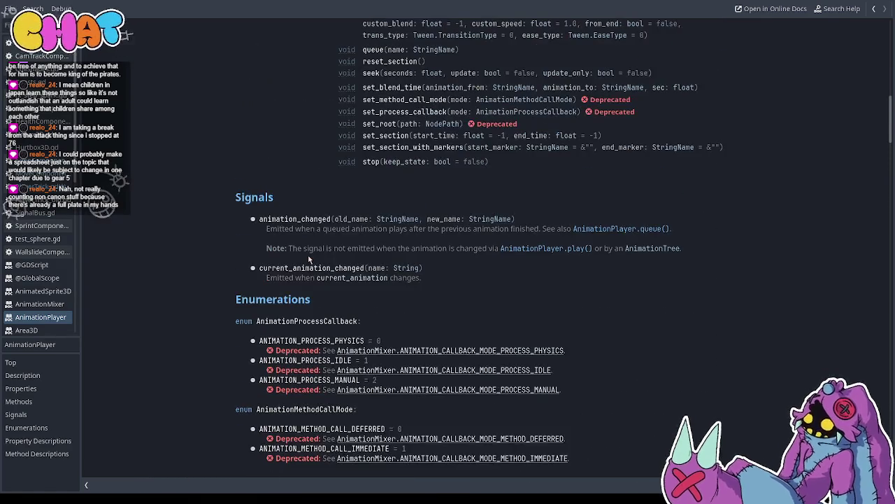
scroll(308, 260, up, 8)
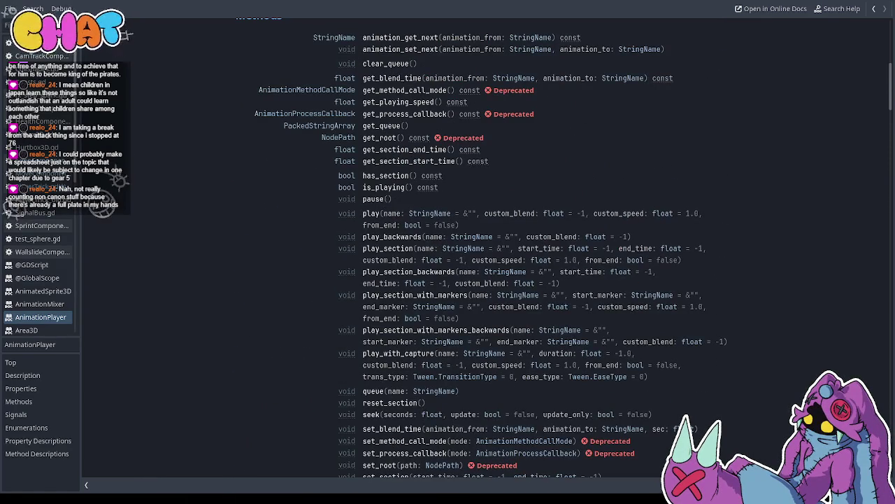
key(alt+Tab)
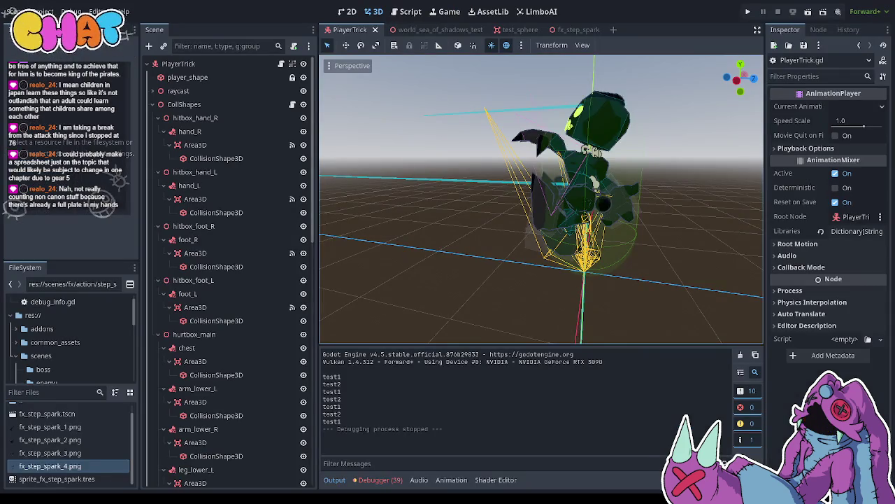
Orbit around the character and select the PlayerTrick root node in the scene tree
drag(611, 190, 545, 184)
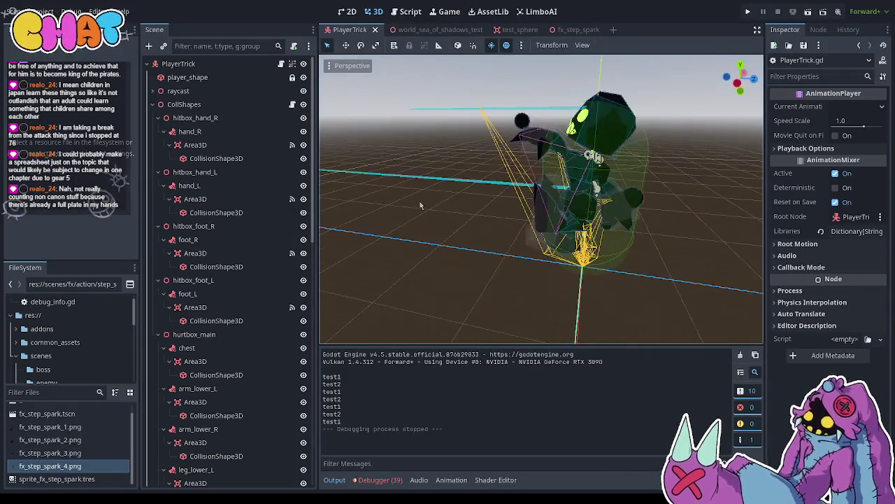
click(289, 65)
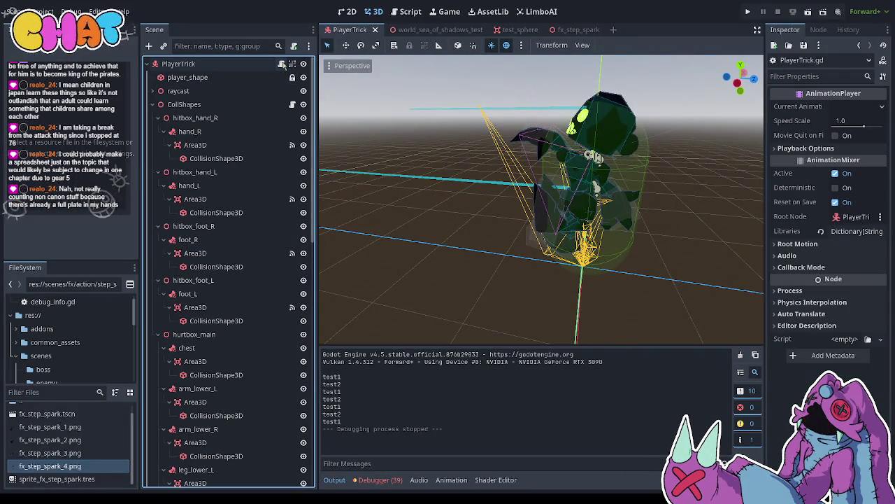
click(259, 65)
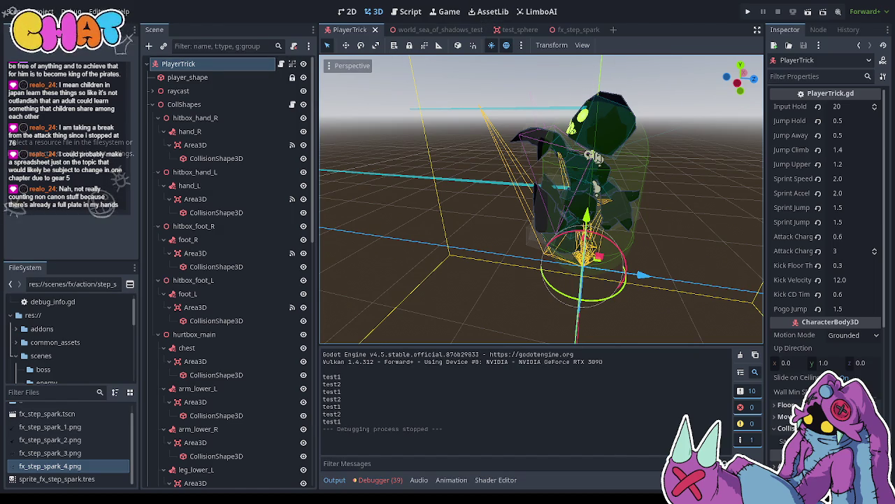
Reopen PlayerTrick.gd and place the caret on the blank line below the sprint animation call
key(ctrl+F3)
click(308, 333)
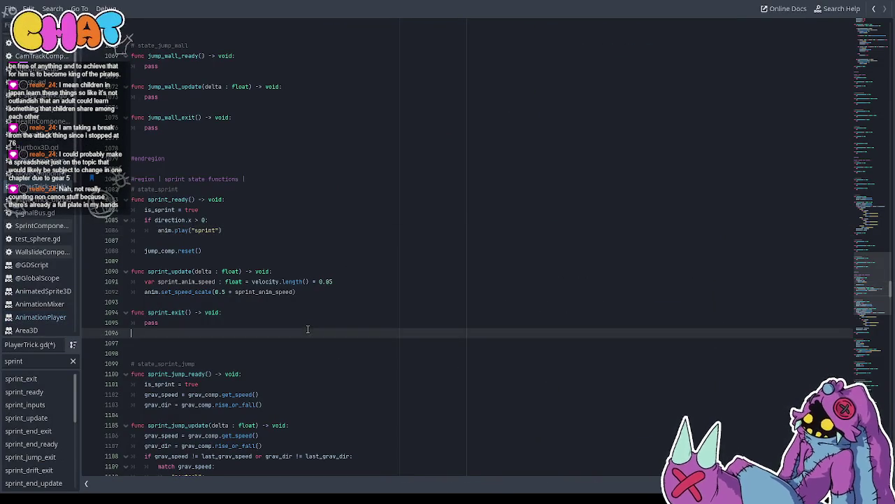
click(228, 232)
click(216, 221)
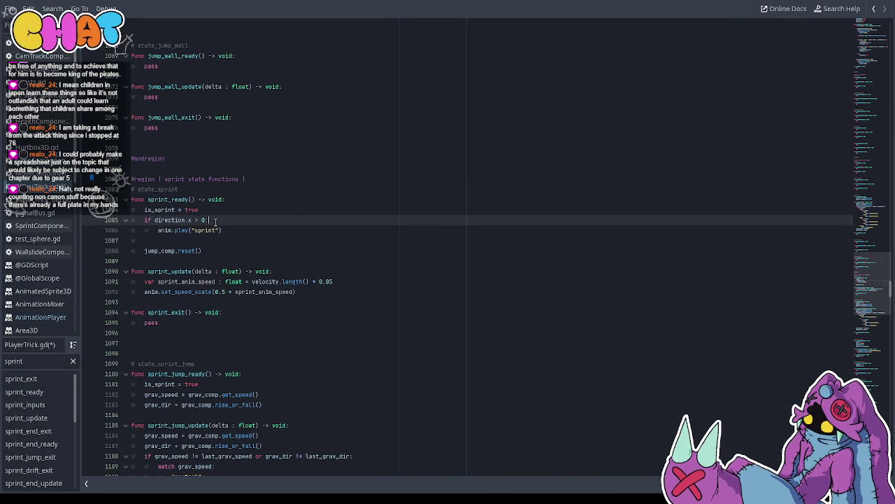
click(230, 229)
click(225, 242)
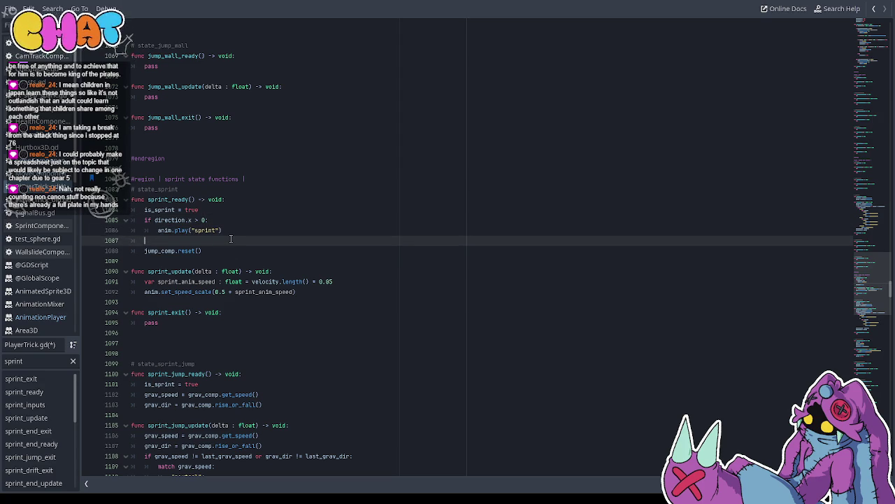